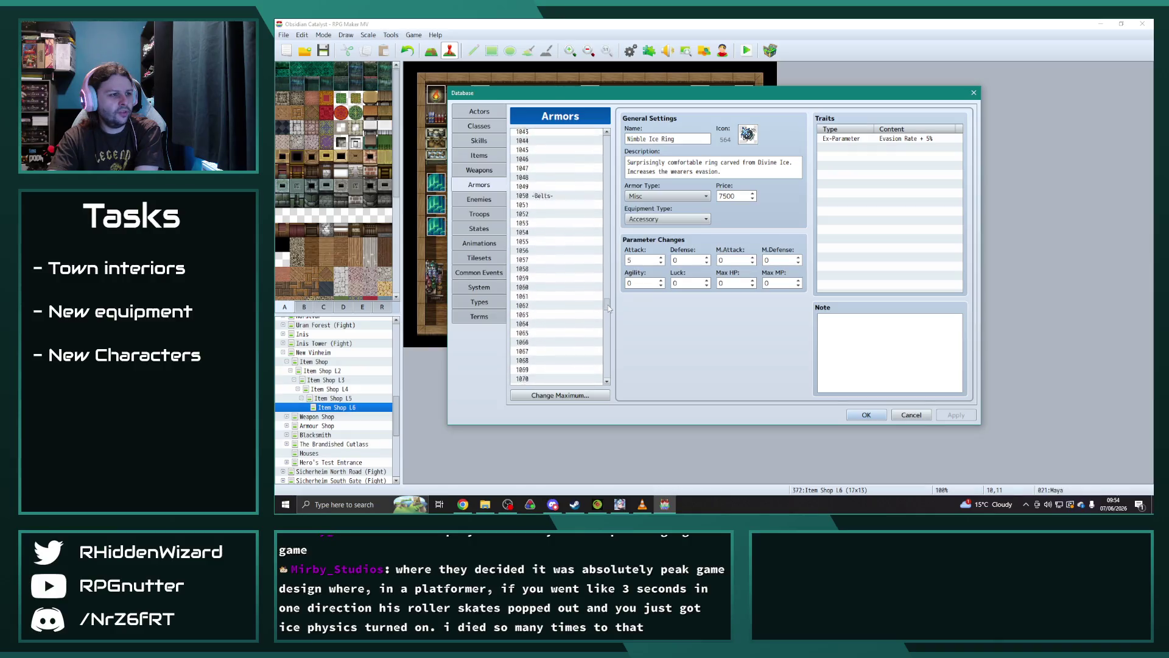
- Review the boots armours in the Armors list, from Gaia Boots up to Swiftness Boots
drag(609, 312, 609, 295)
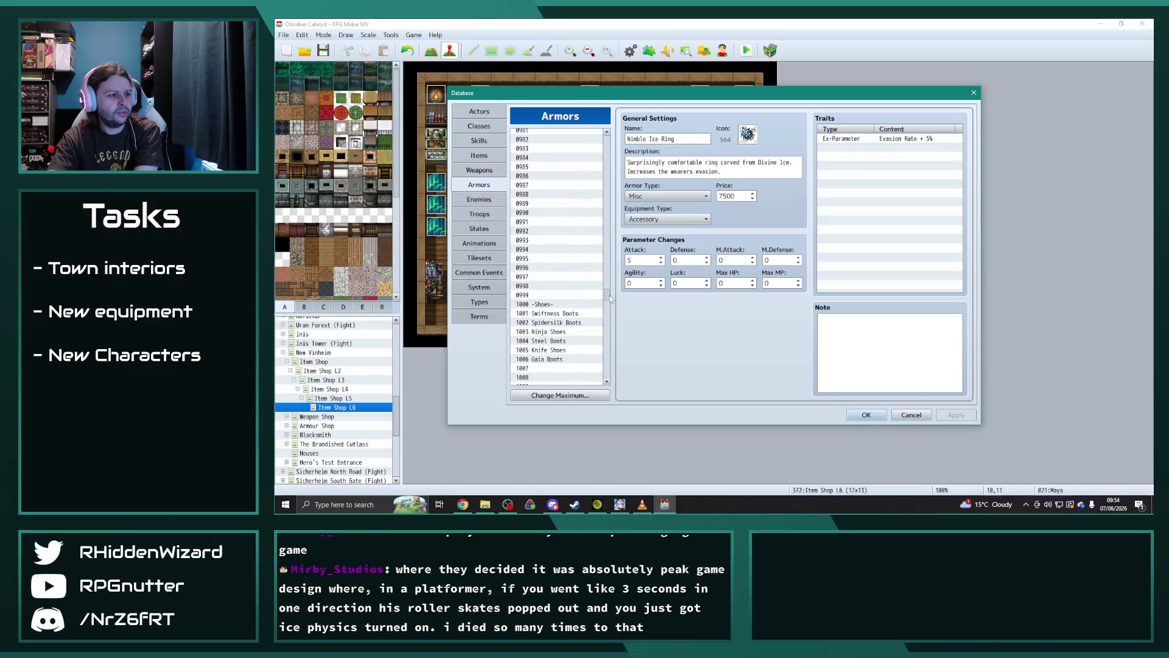
click(551, 360)
click(551, 351)
click(552, 341)
click(554, 322)
click(554, 313)
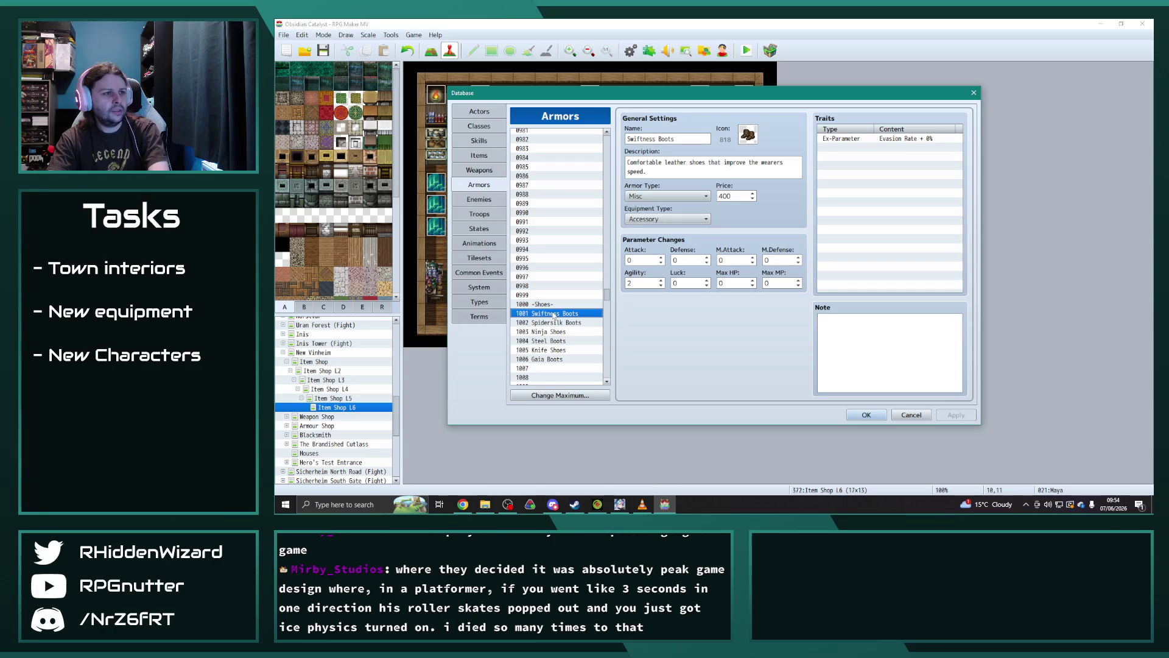
- Look over a hat armour's details, then close the Database with OK
mouse_move(607, 296)
mouse_down()
mouse_move(608, 281)
mouse_move(557, 262)
mouse_up()
click(550, 288)
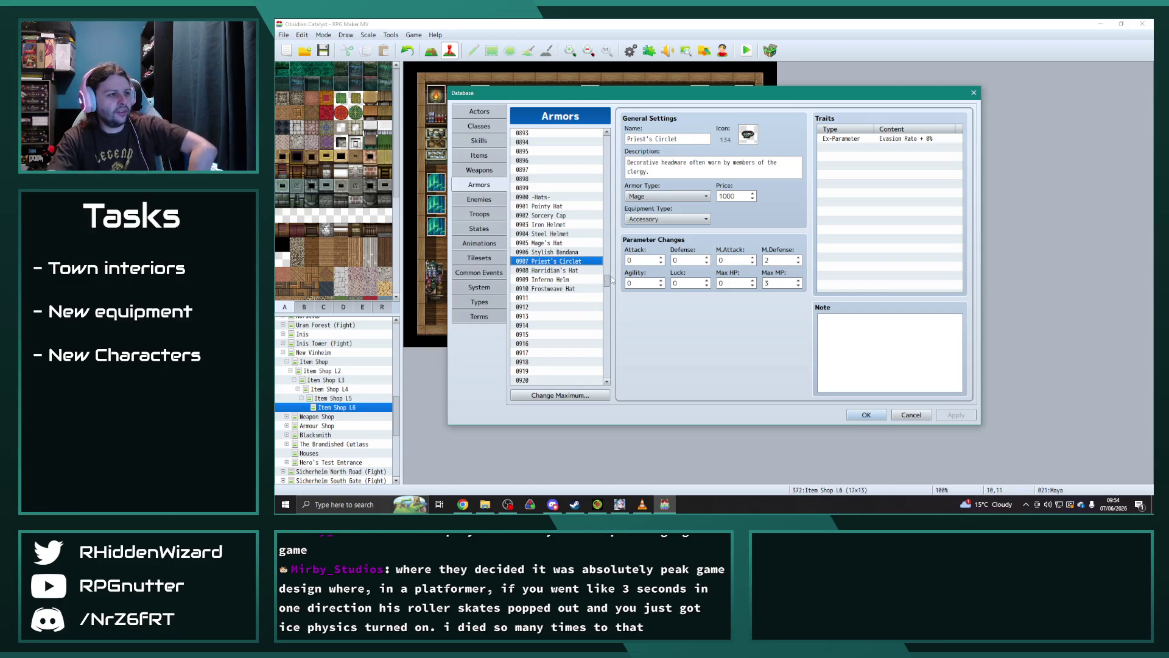
drag(608, 281, 610, 236)
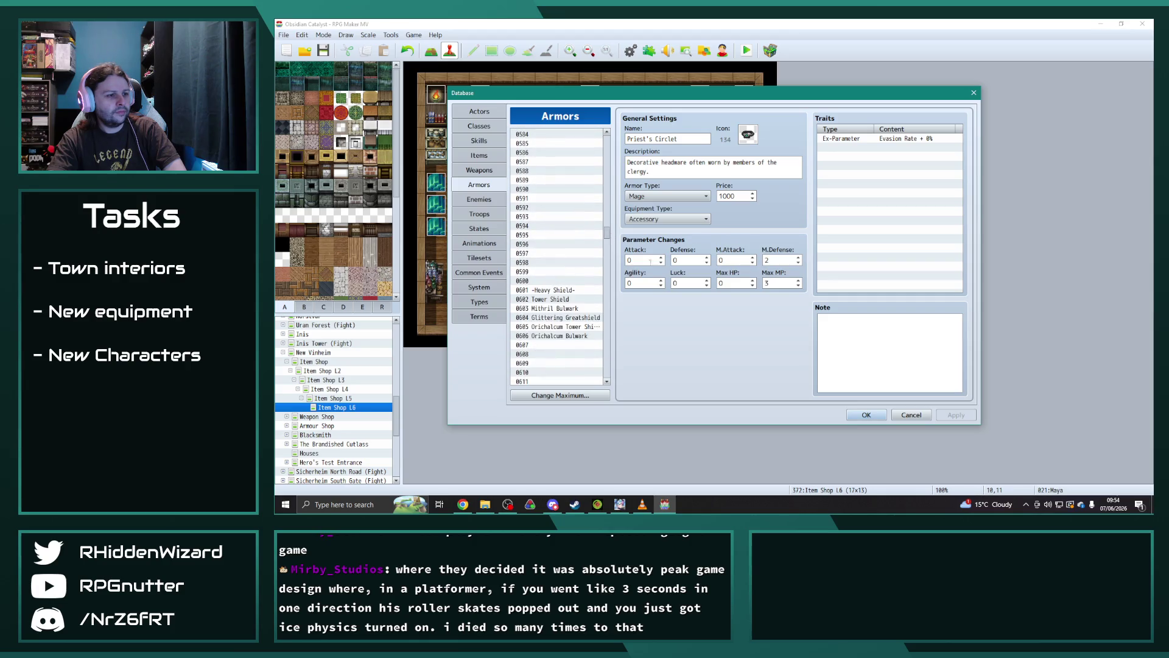
click(866, 414)
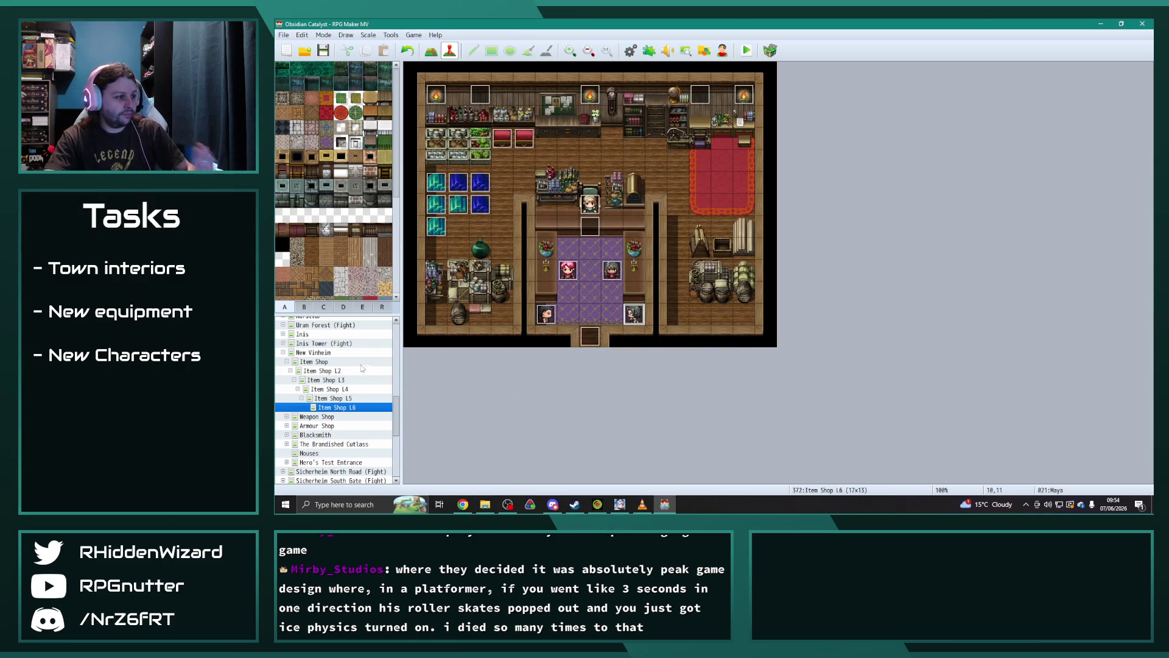
- Go through New Vinheim's shop maps to Weapon Shop L6 and open Lyle's event
click(283, 353)
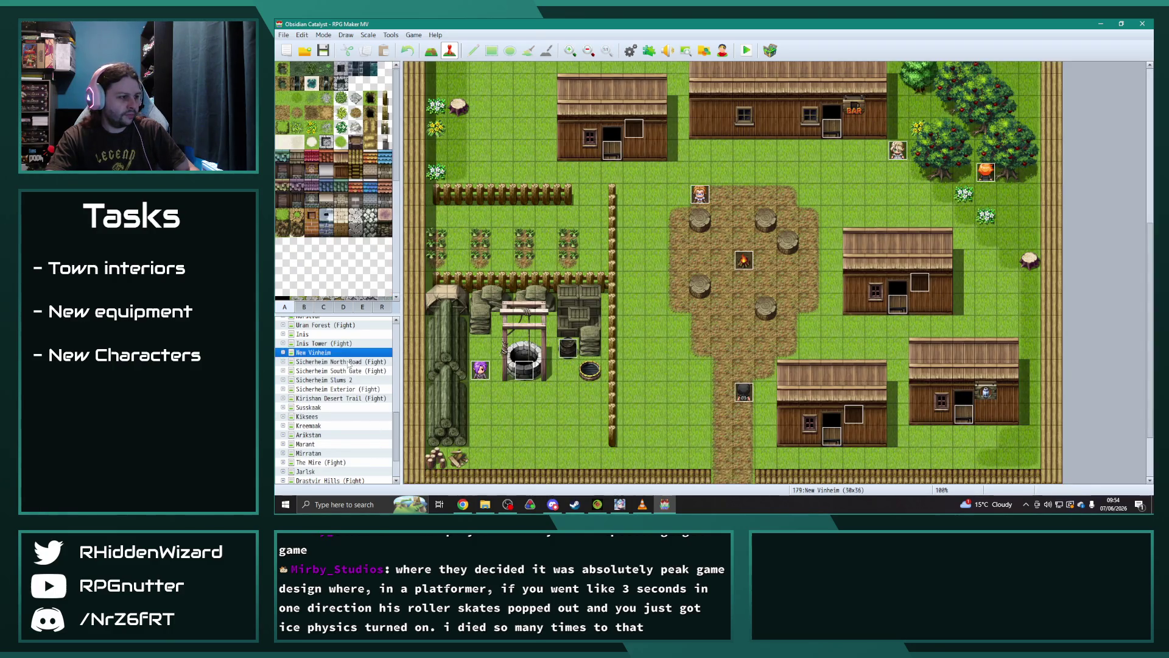
click(283, 352)
click(332, 408)
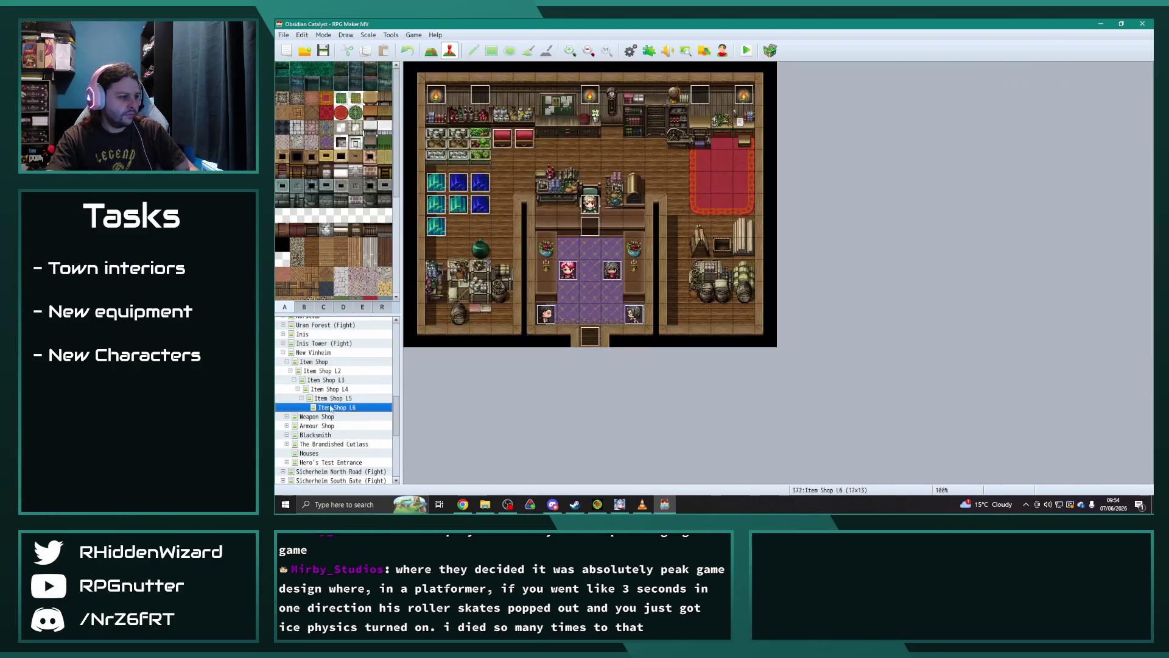
click(287, 362)
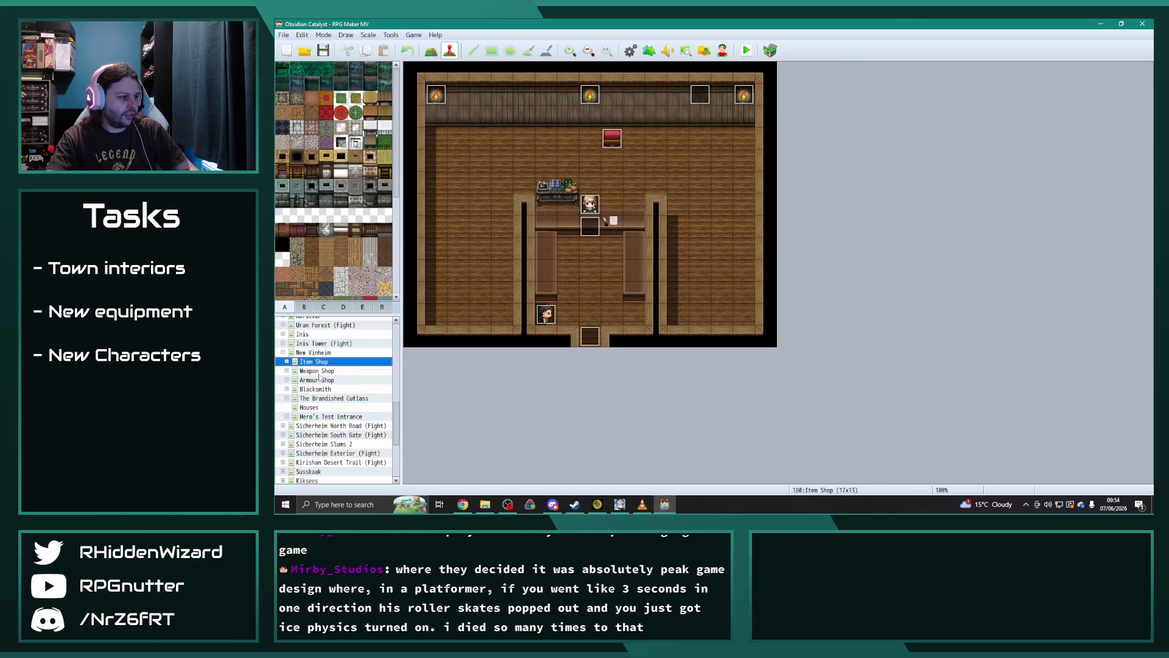
click(286, 370)
click(338, 416)
double_click(611, 270)
- Set Lyle's first Change Equipment command to Main Hand = Magehunter
scroll(937, 229, down, 5)
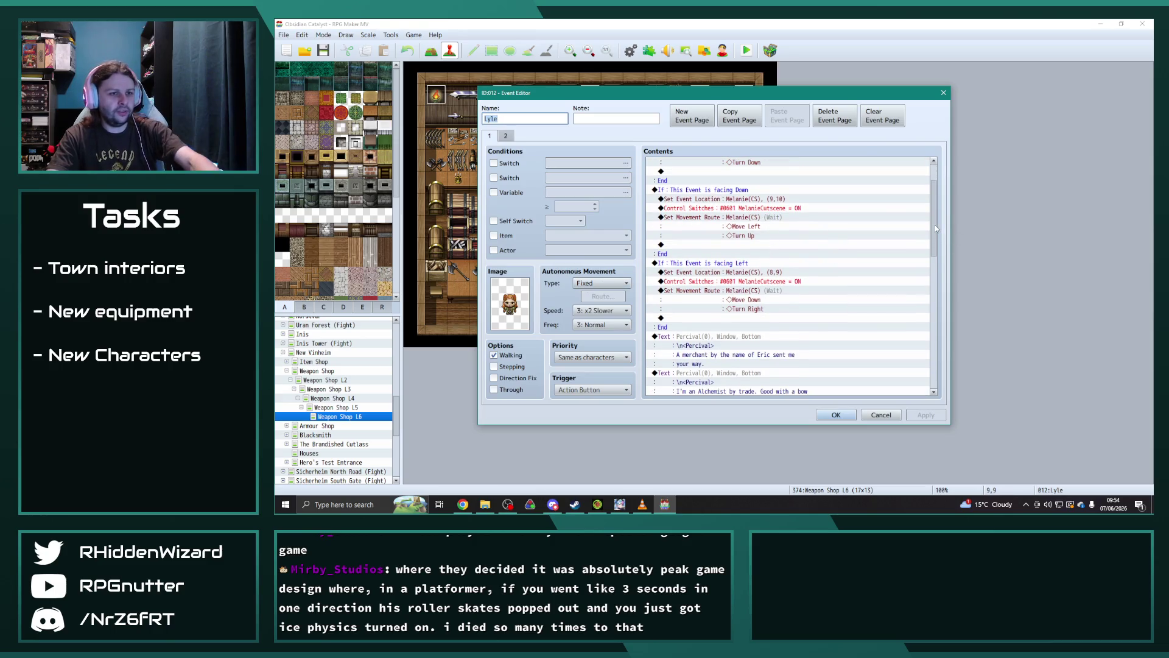
drag(937, 228, 932, 388)
double_click(744, 208)
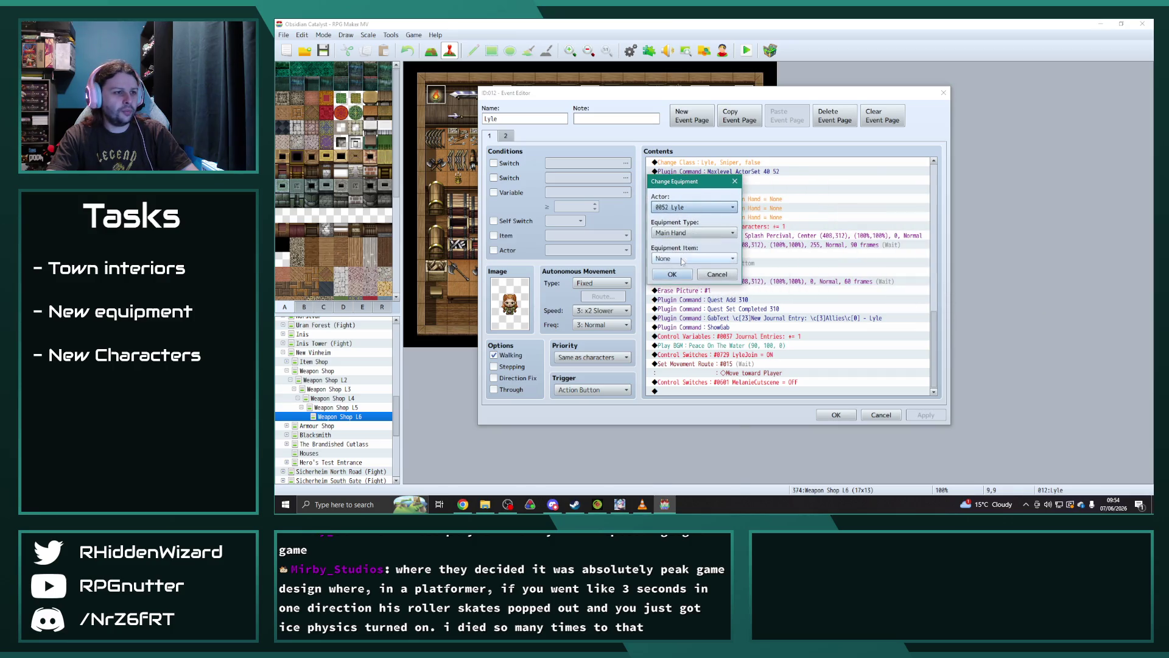
click(685, 260)
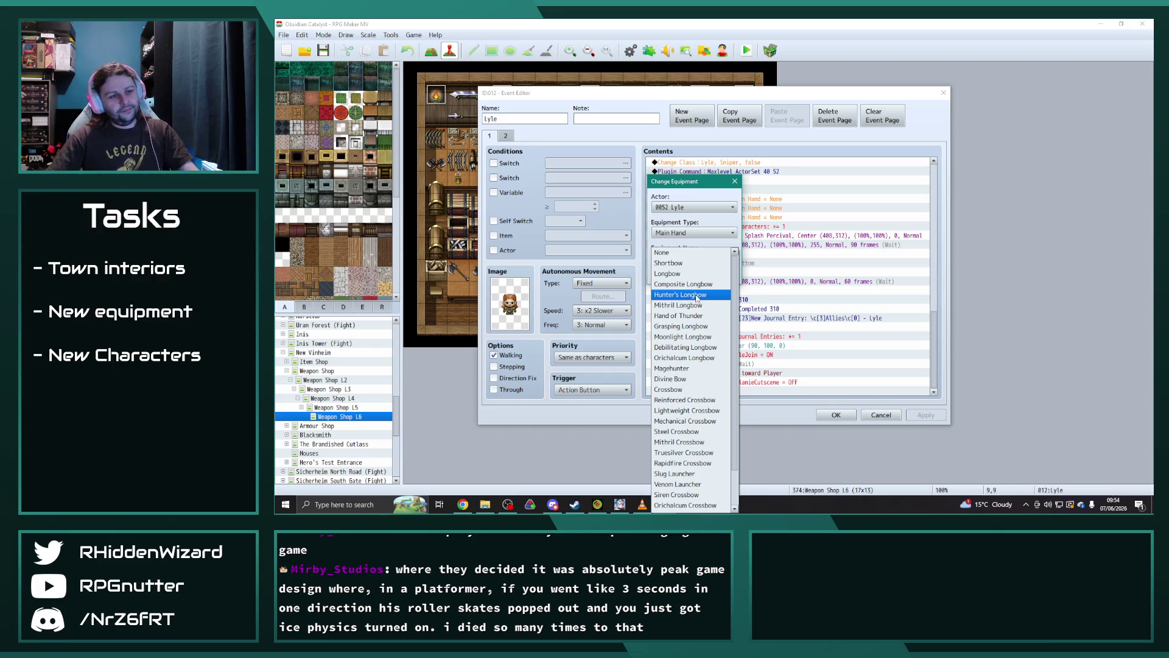
click(688, 369)
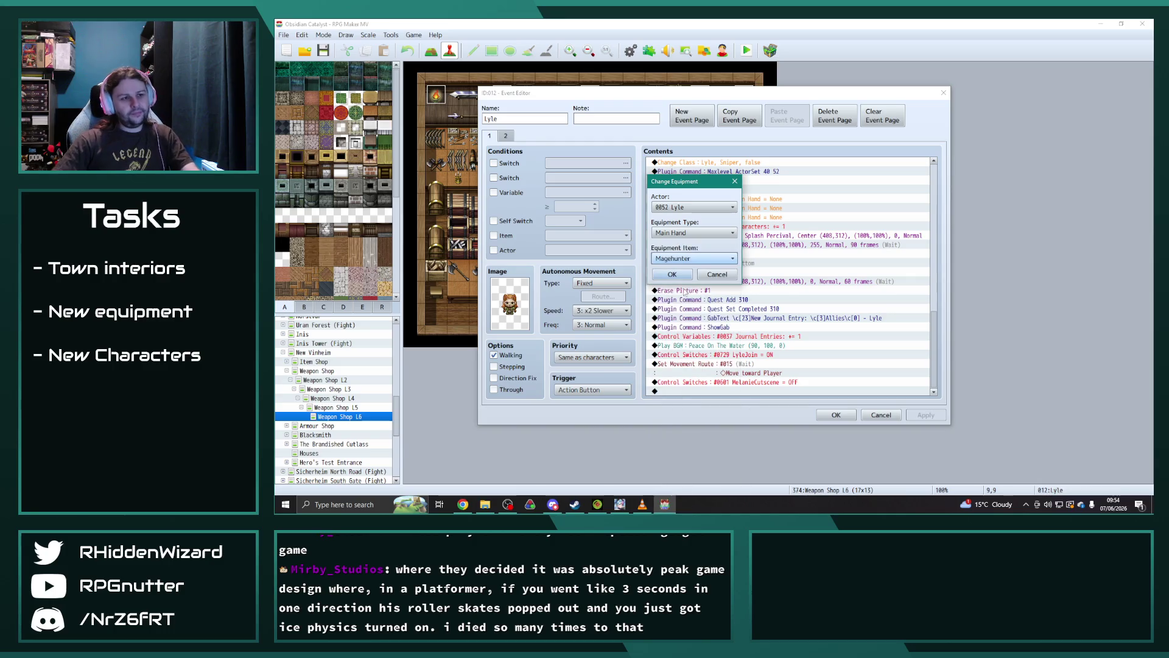
click(672, 274)
- Change the next empty equipment command to Body = Orichalcum Breastplate
click(726, 217)
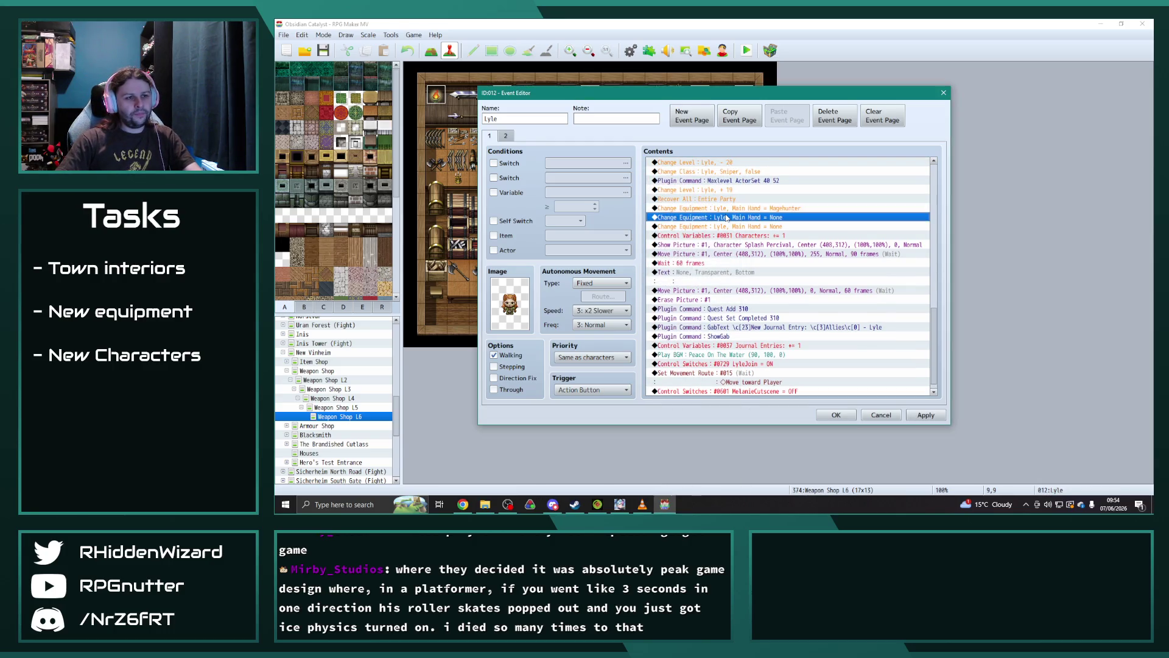
right_click(682, 213)
click(700, 208)
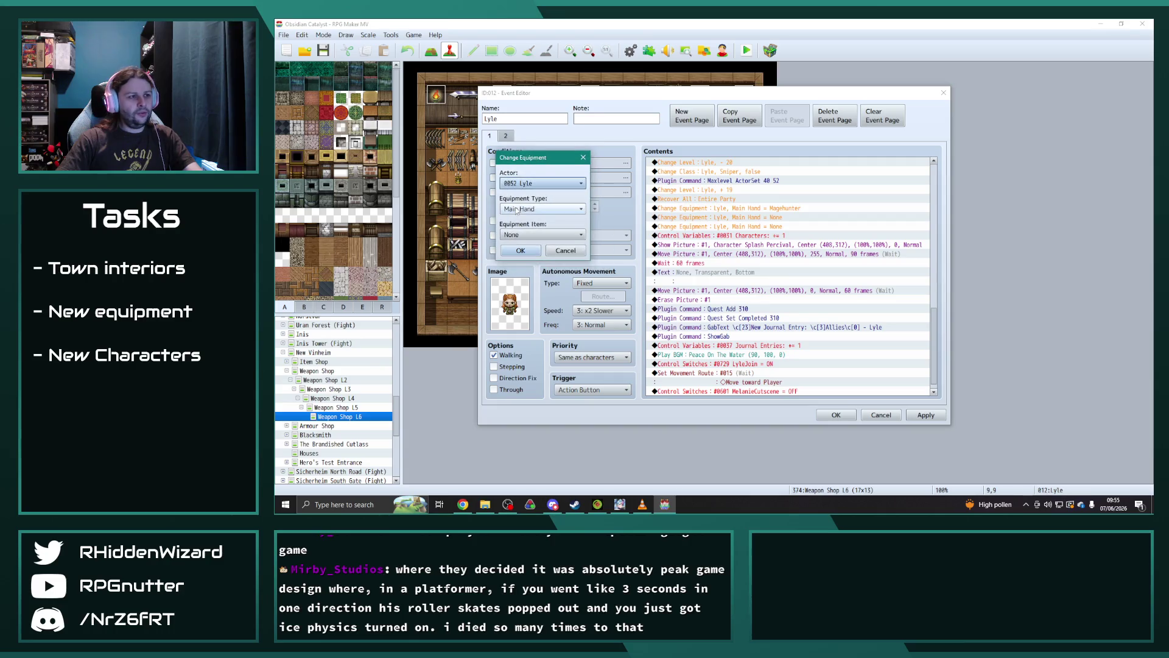
click(536, 209)
click(536, 246)
click(542, 234)
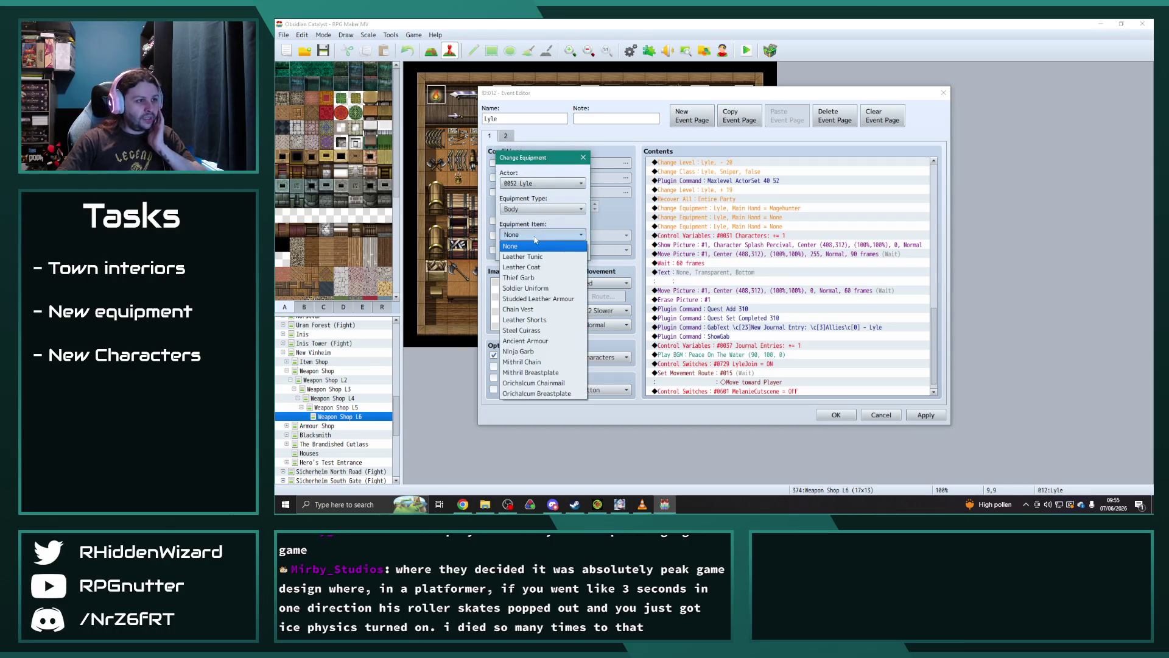
click(548, 393)
click(520, 253)
- Change the last empty equipment command to Accessory = Swiftness Boots
click(754, 227)
double_click(754, 227)
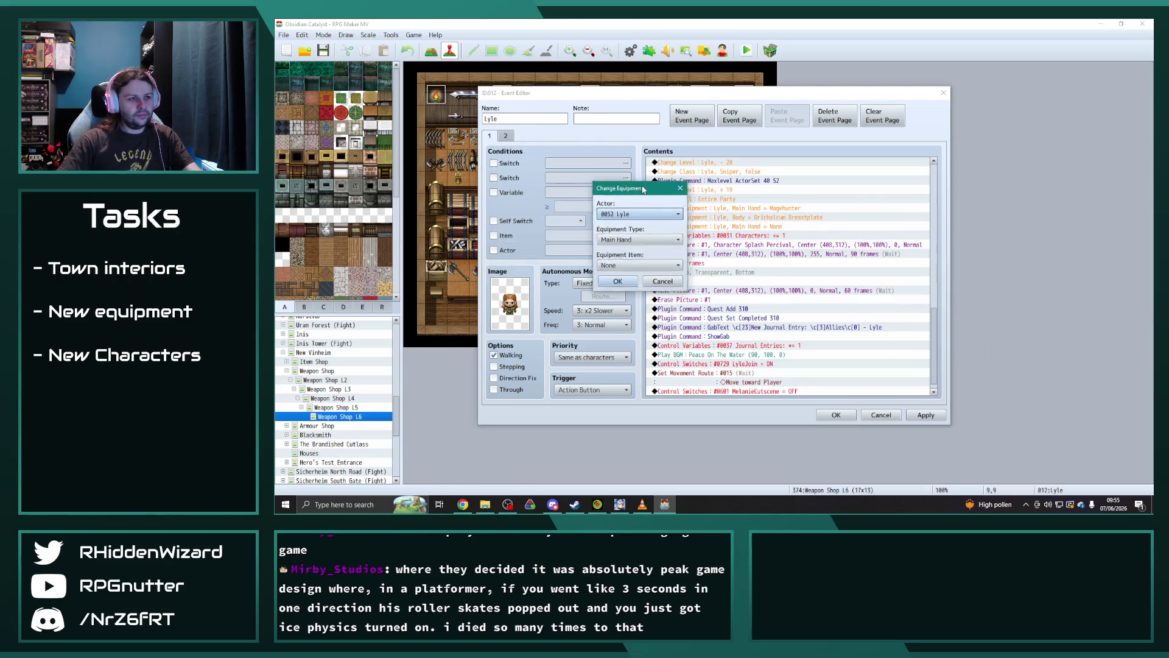
click(631, 227)
click(609, 270)
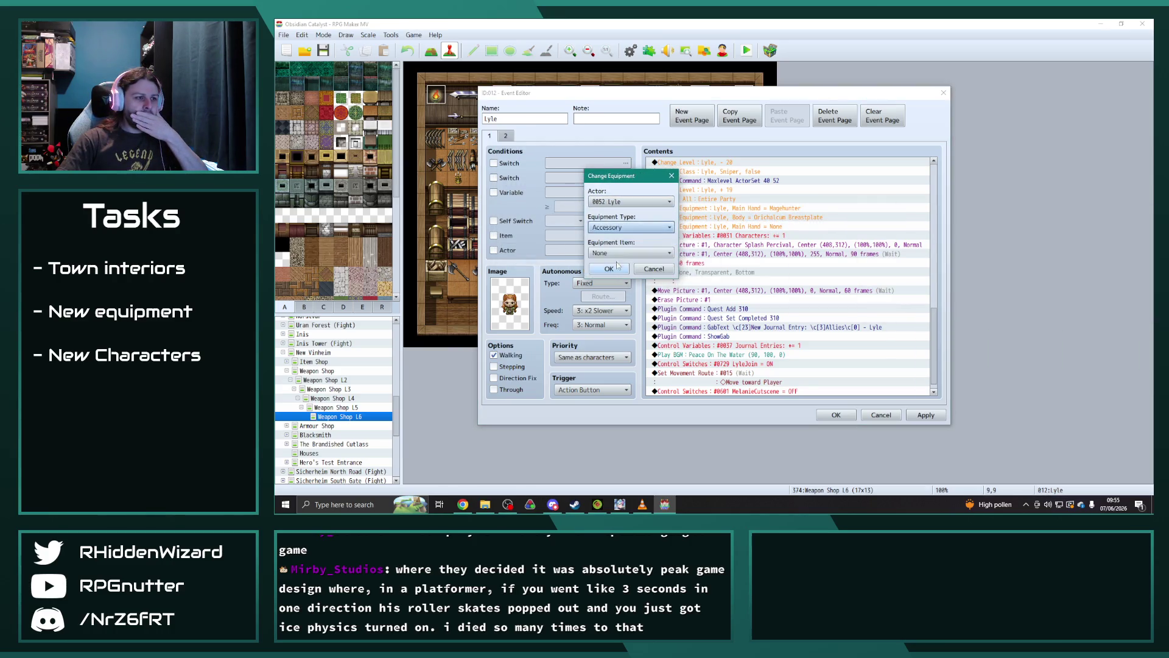
click(630, 252)
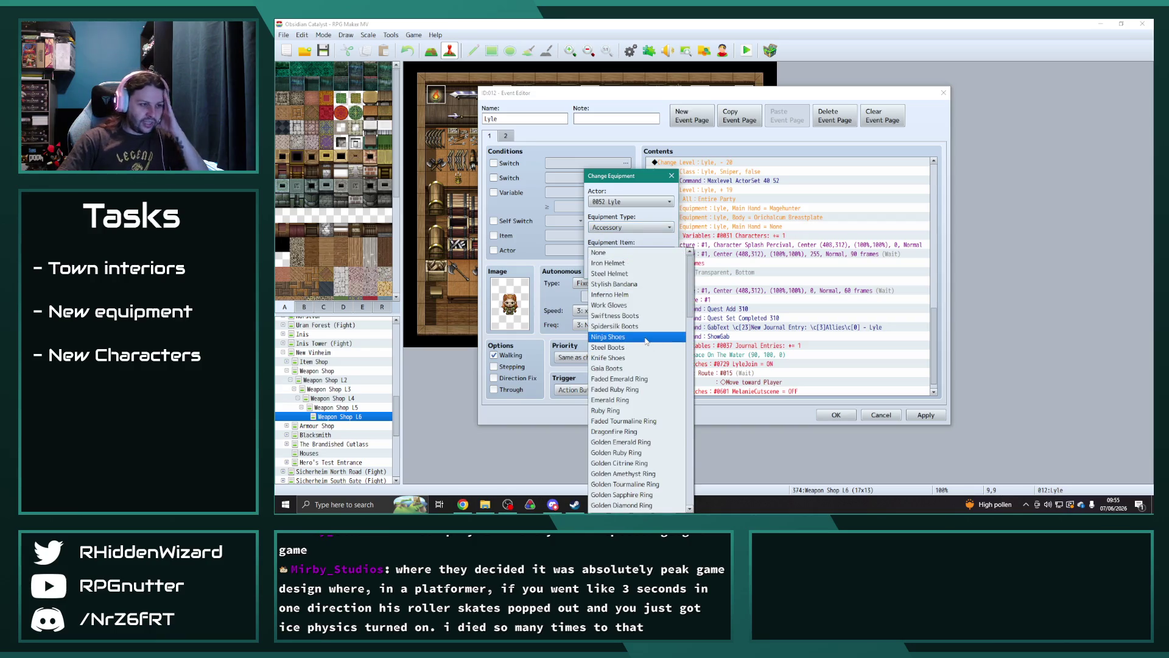
click(614, 315)
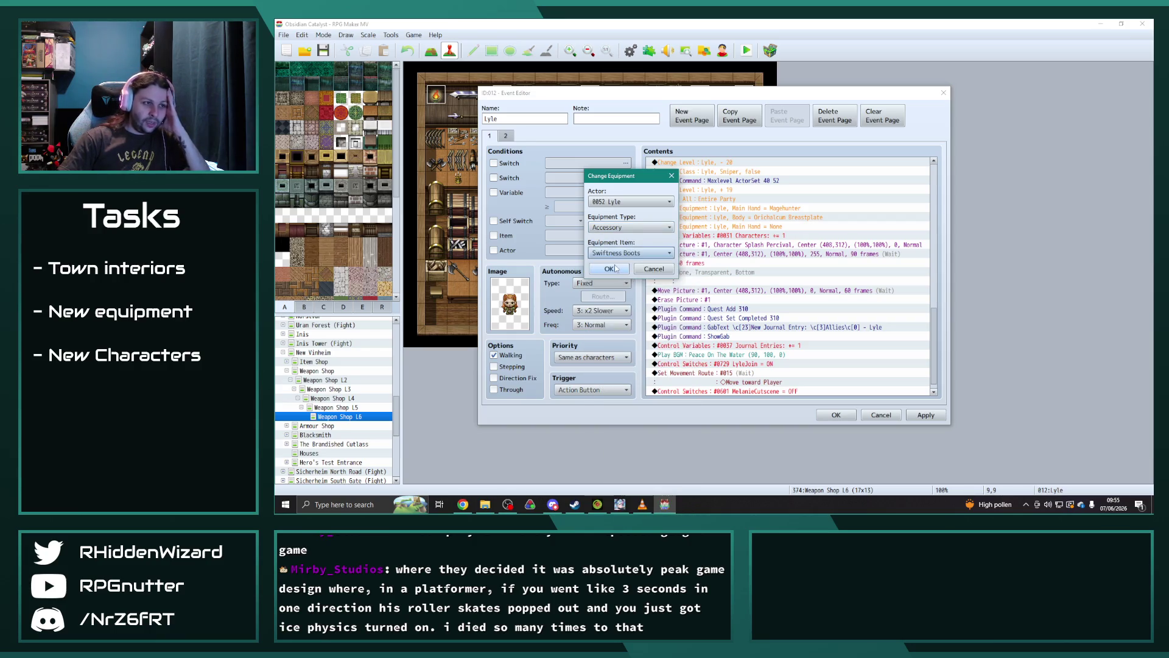
click(610, 269)
- Apply the equipment changes, check them, and save Lyle's event
click(925, 416)
click(806, 218)
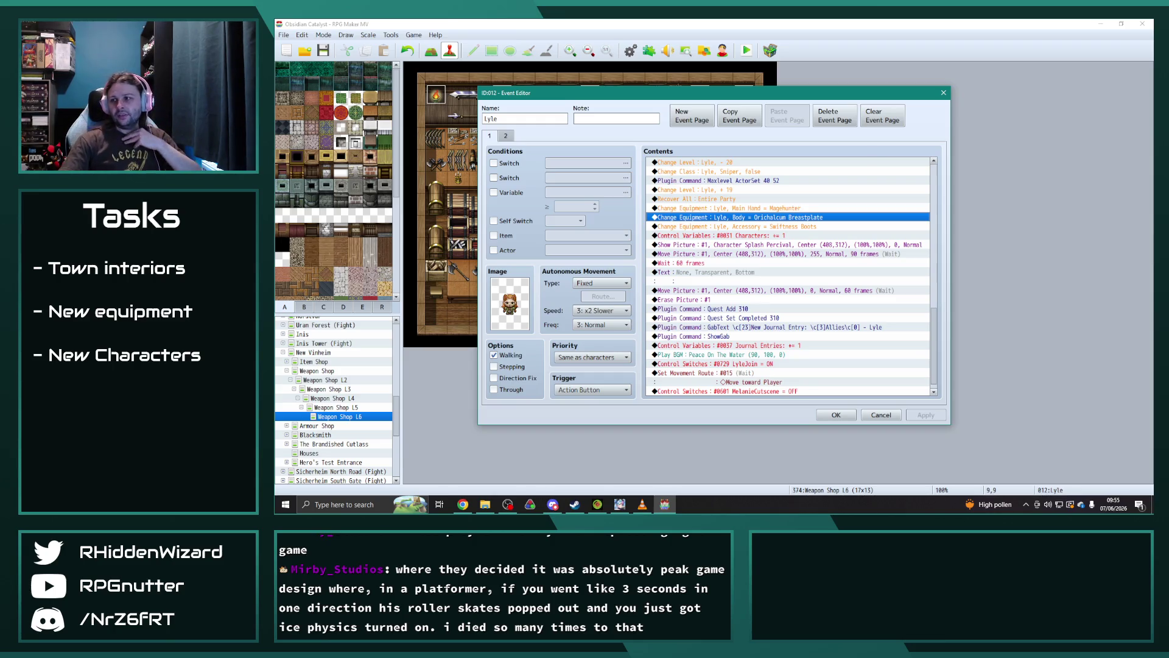
key(alt+Tab)
scroll(813, 352, down, 1)
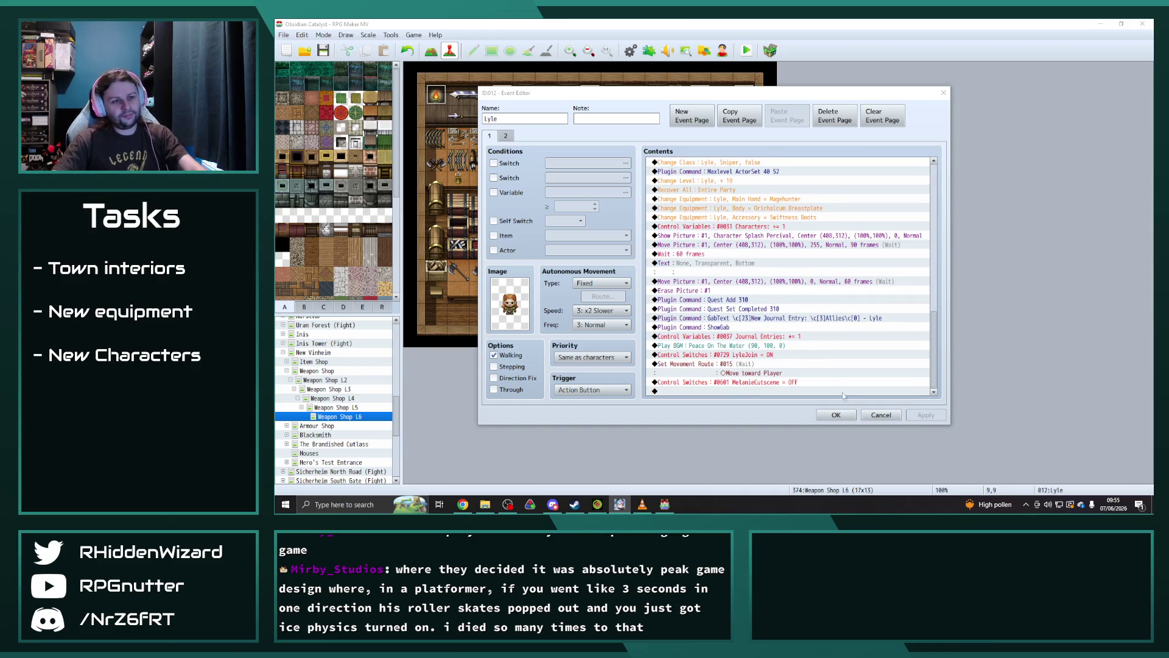
click(837, 416)
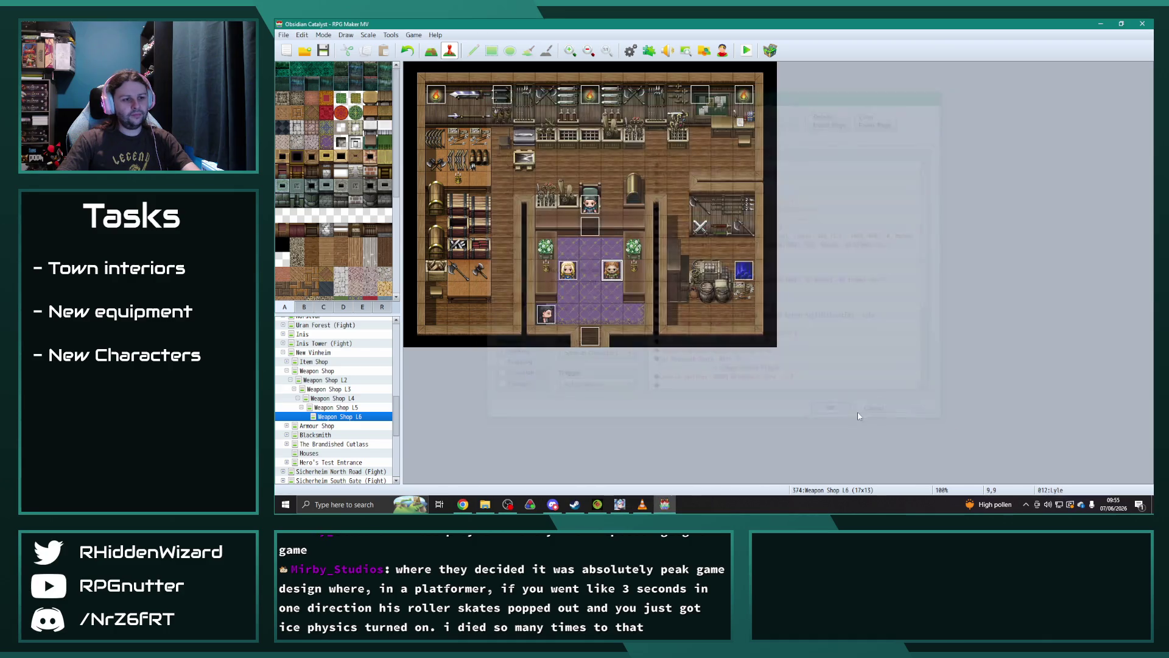
- Open the Armour Shop L6 map and Raymond's event
click(287, 370)
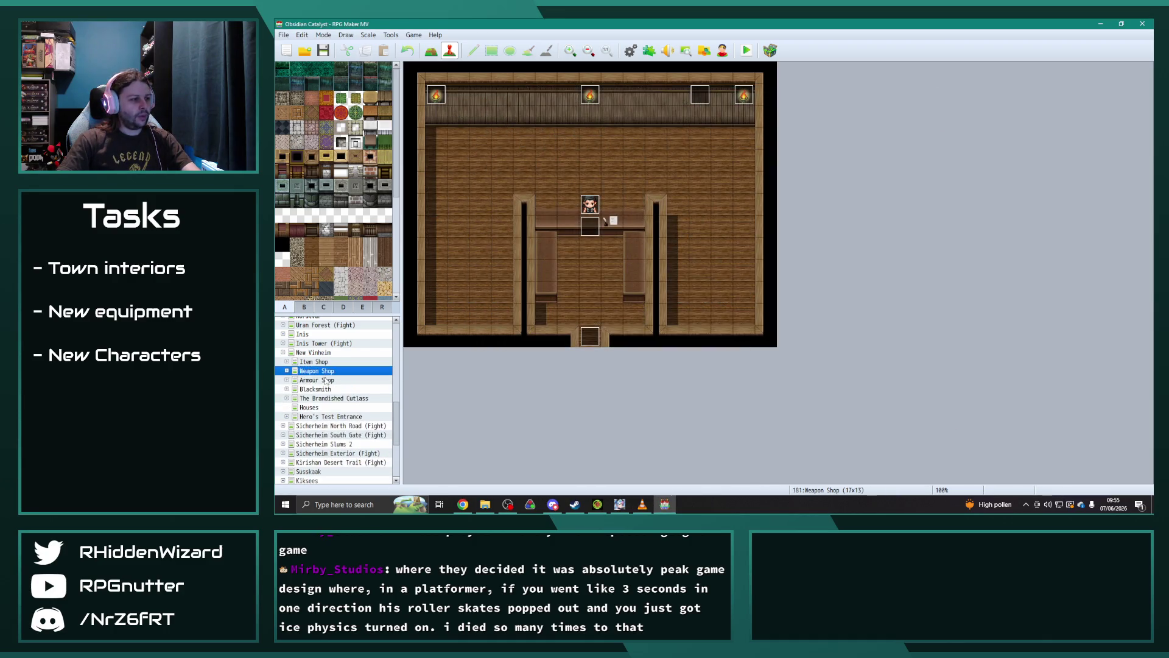
click(288, 380)
click(286, 380)
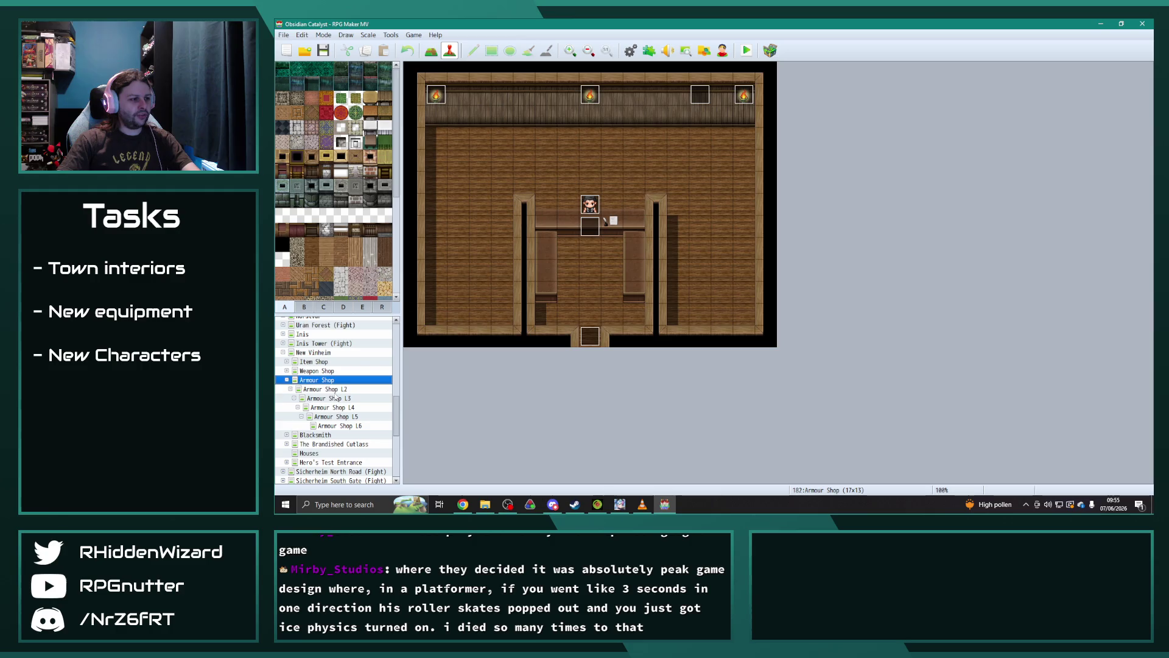
click(340, 426)
double_click(611, 274)
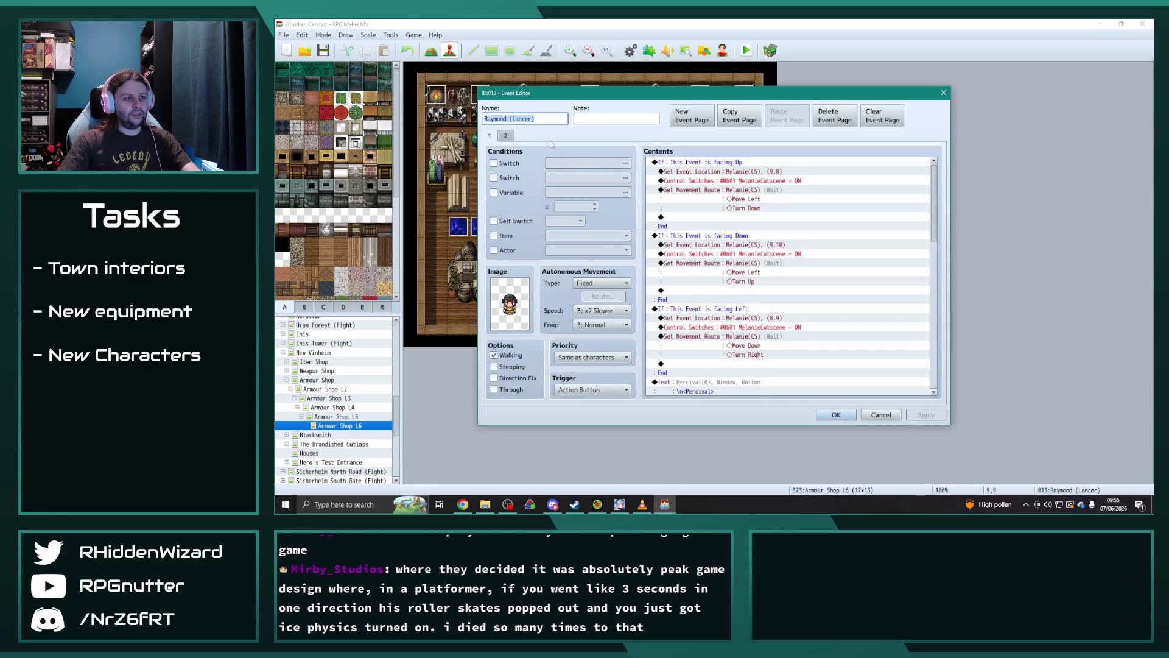
- Trim Raymond's event name and set his Main Hand to Thunderlord's Glaive
click(547, 118)
key(BackSpace)
key(BackSpace)
key(BackSpace)
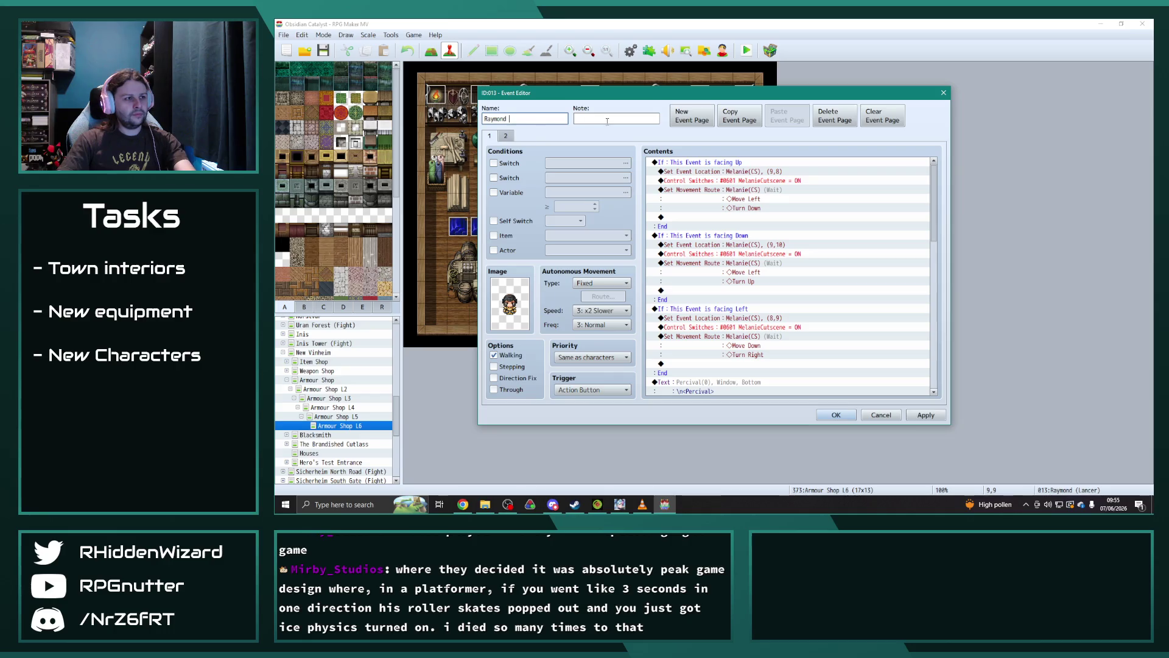
drag(933, 201, 932, 377)
click(757, 205)
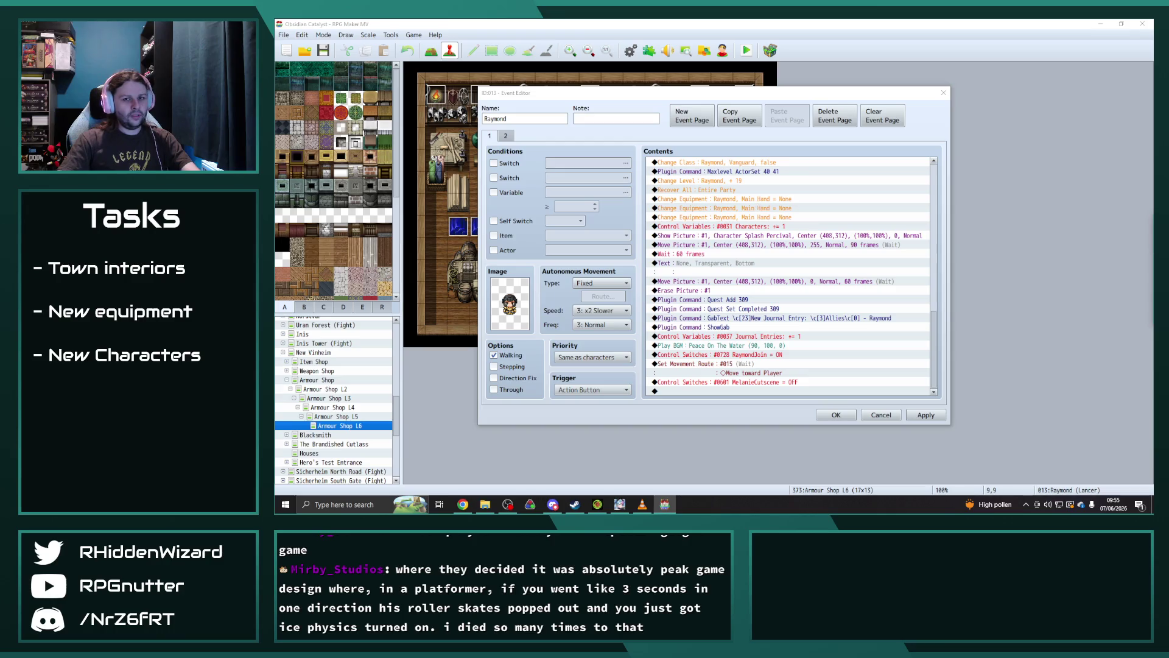
click(655, 232)
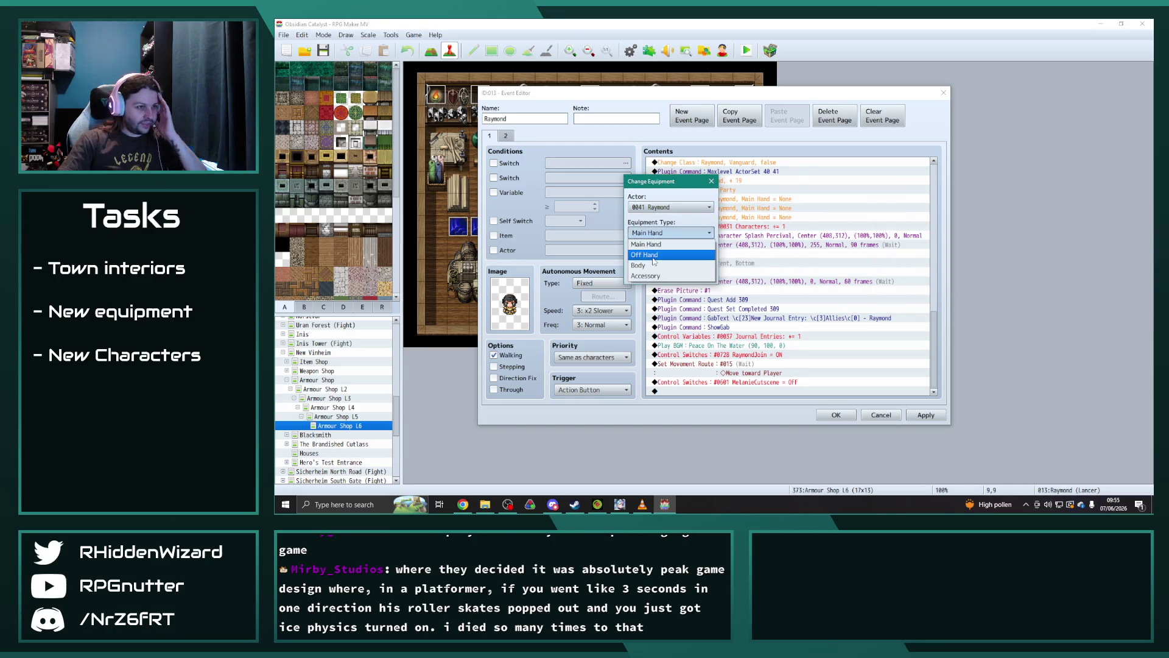
click(654, 244)
click(654, 257)
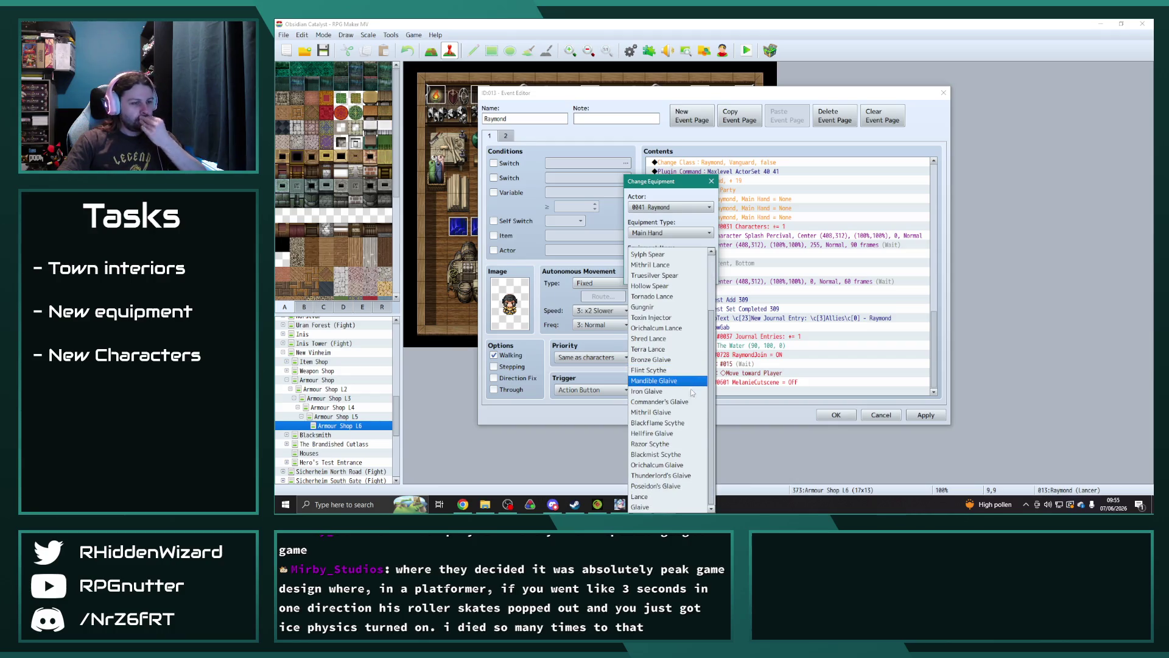
scroll(689, 438, up, 2)
scroll(688, 447, down, 2)
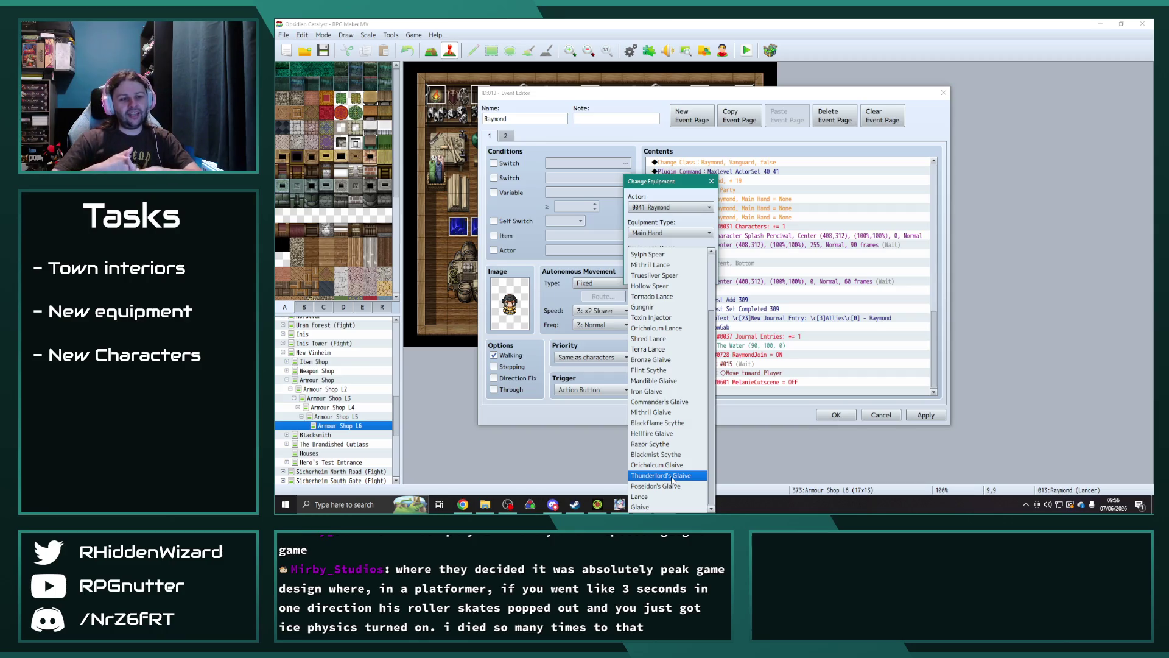
click(672, 478)
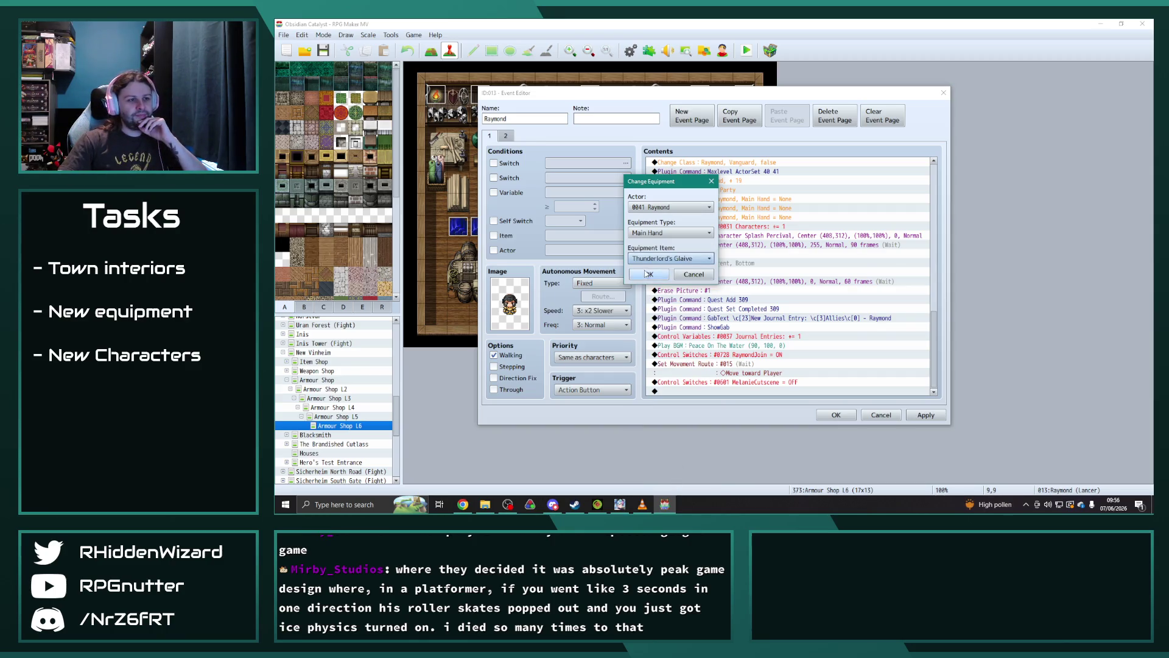
click(648, 274)
- Set the next equipment command to Body = Tempered Orichalcum Plate
double_click(768, 216)
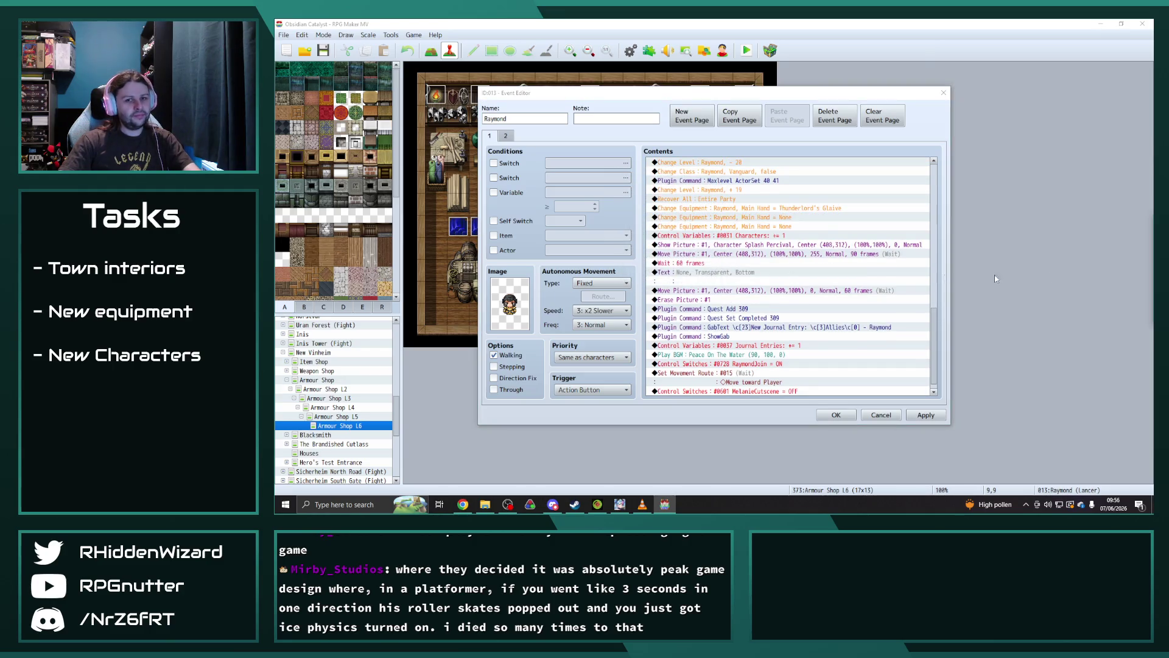
click(635, 202)
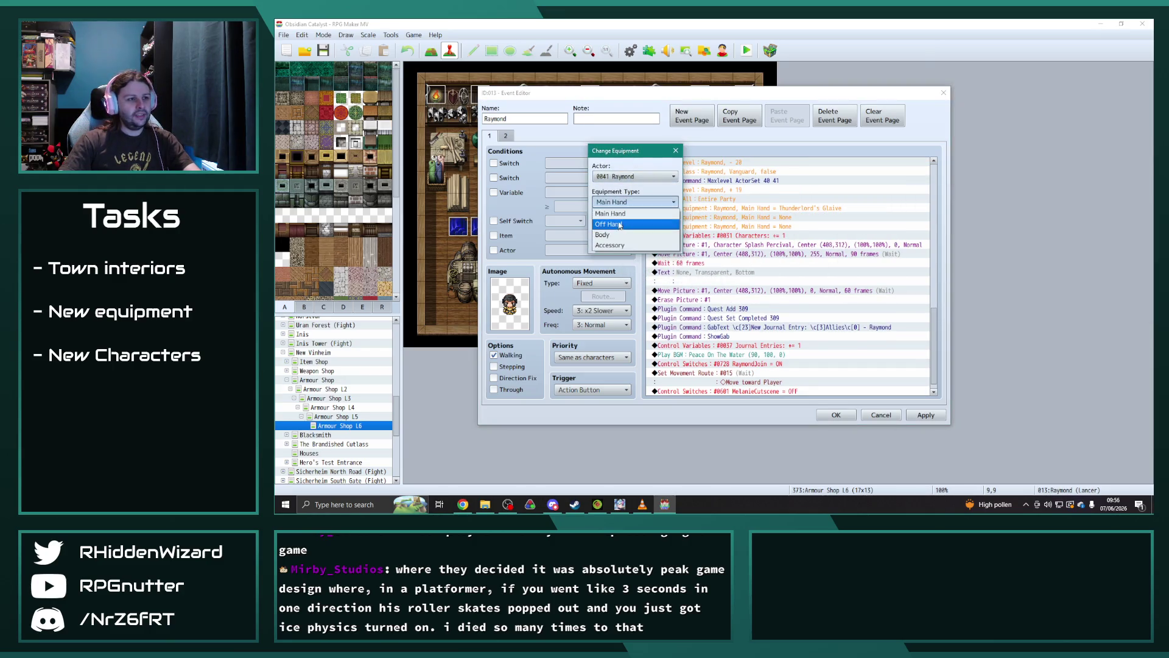
click(613, 236)
click(635, 227)
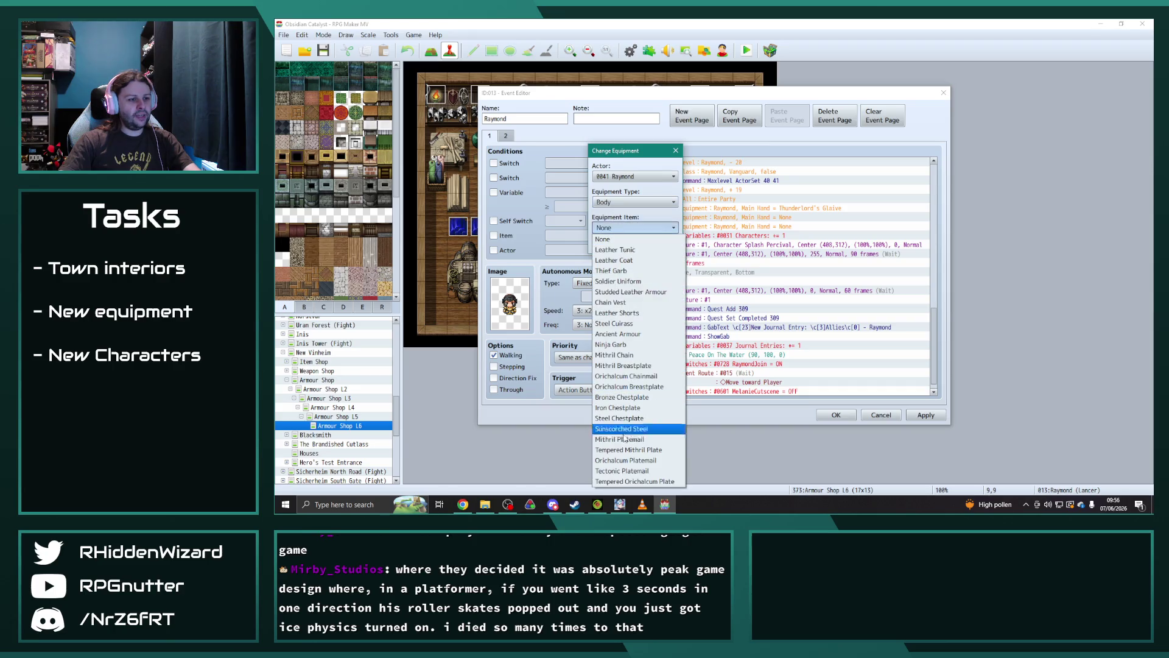
click(627, 481)
click(614, 245)
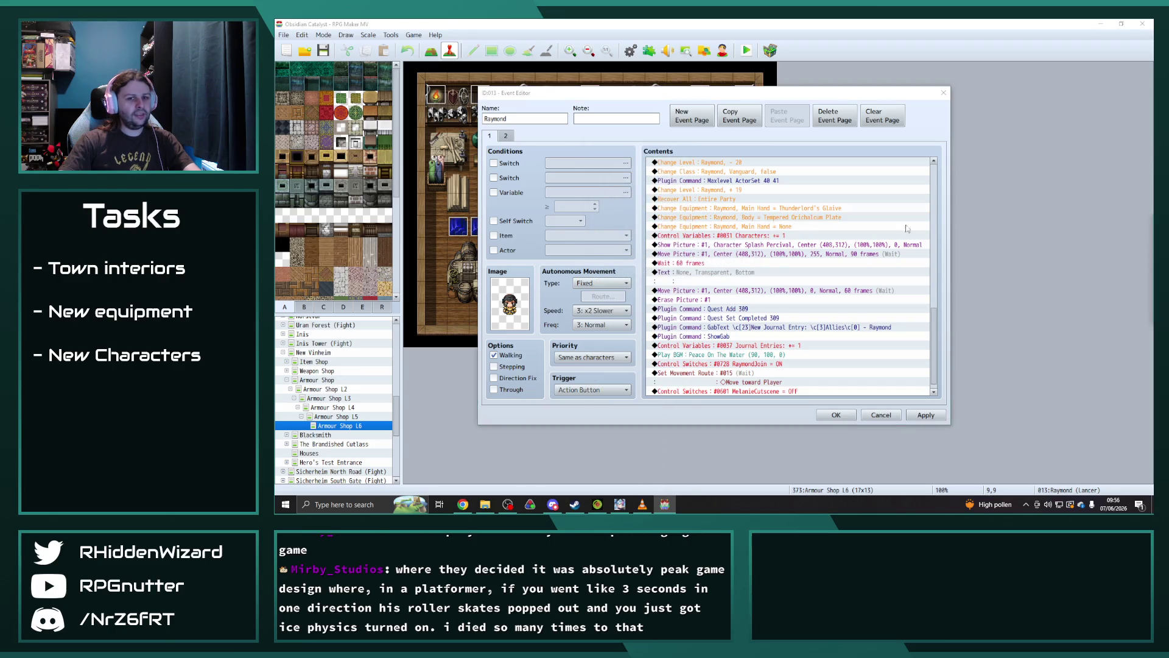
- Turn the remaining Main Hand = None command into Accessory = Cloak of Thunder
double_click(725, 226)
click(627, 214)
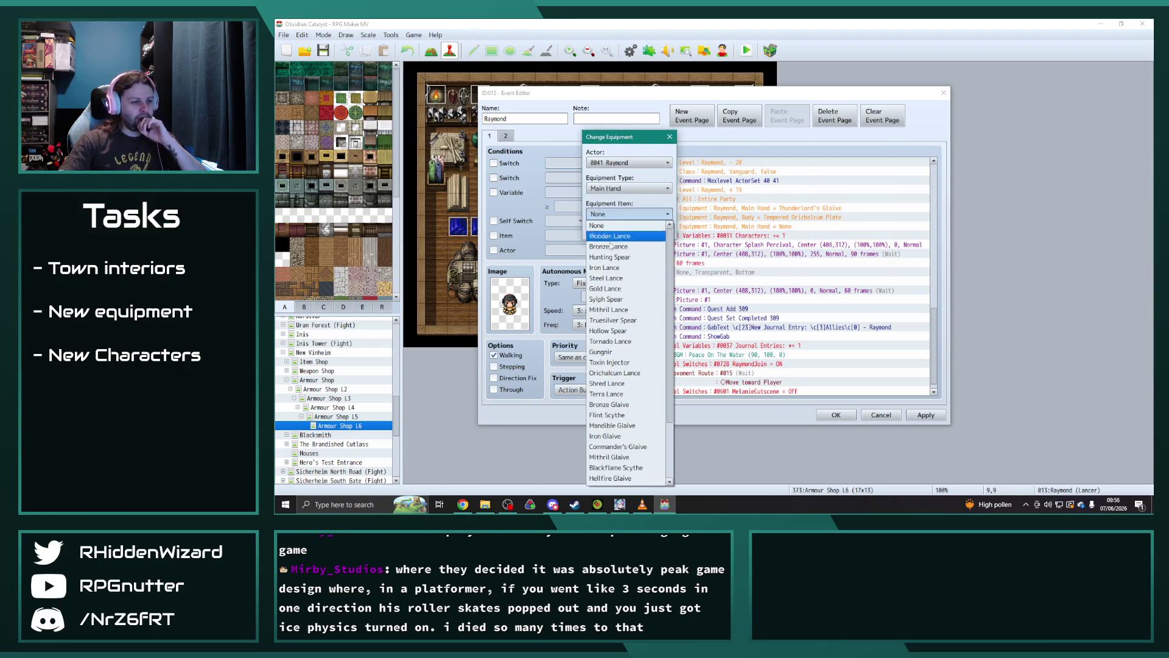
click(616, 210)
click(627, 188)
click(612, 199)
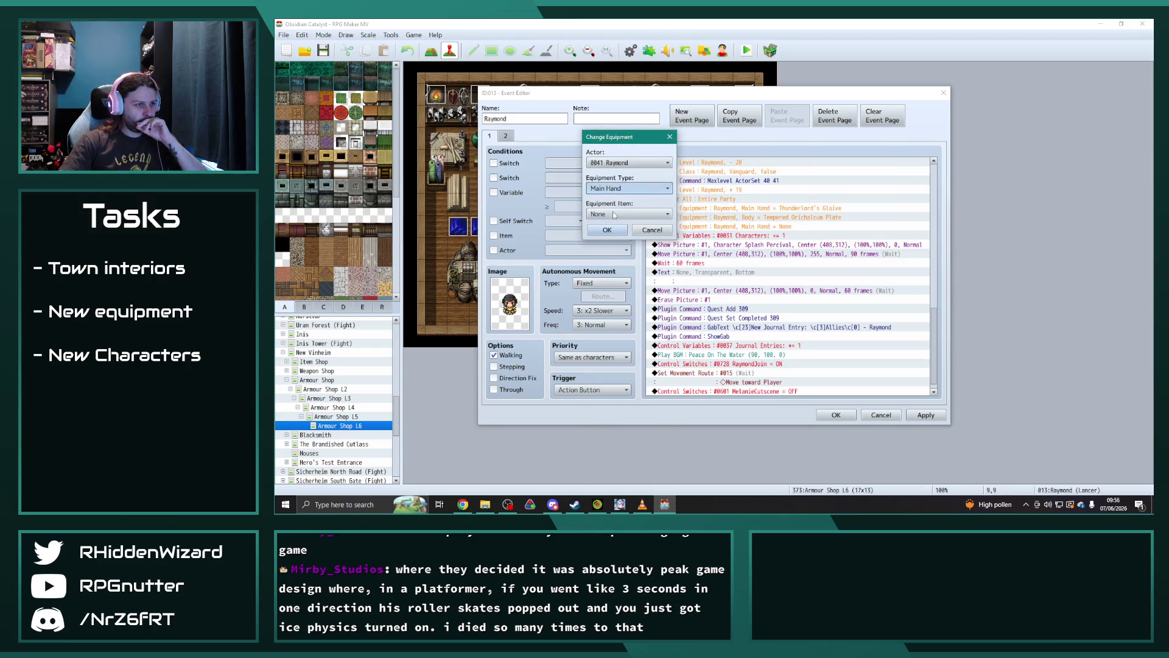
key(Down)
key(Down)
key(Down)
click(627, 214)
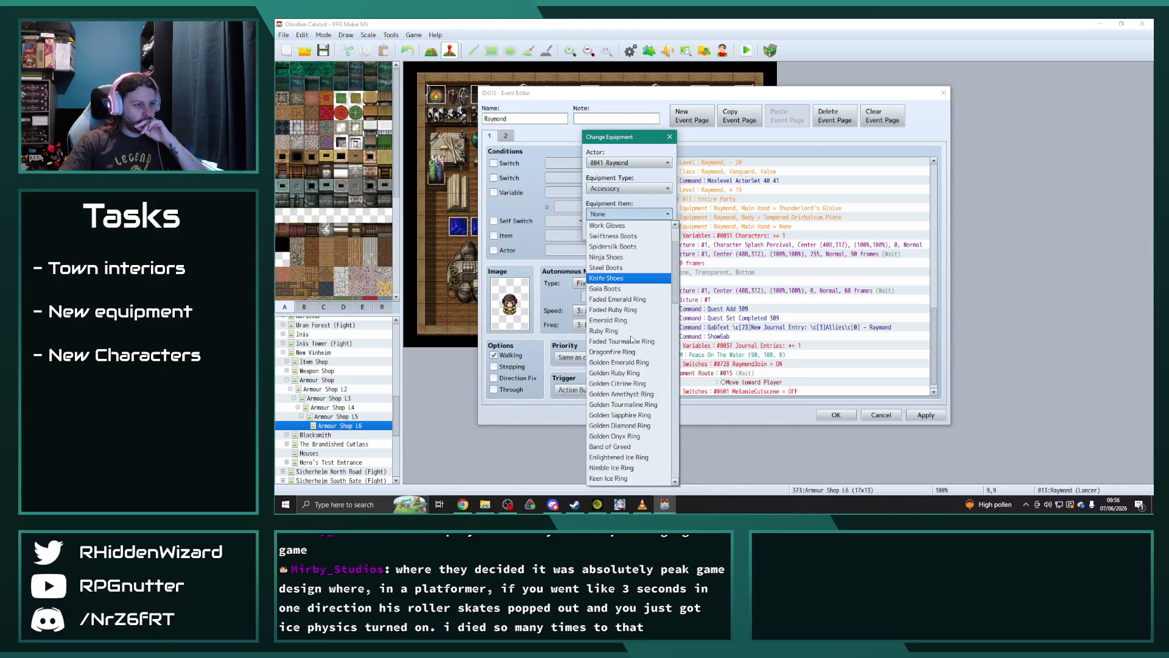
scroll(630, 342, down, 2)
scroll(629, 339, down, 7)
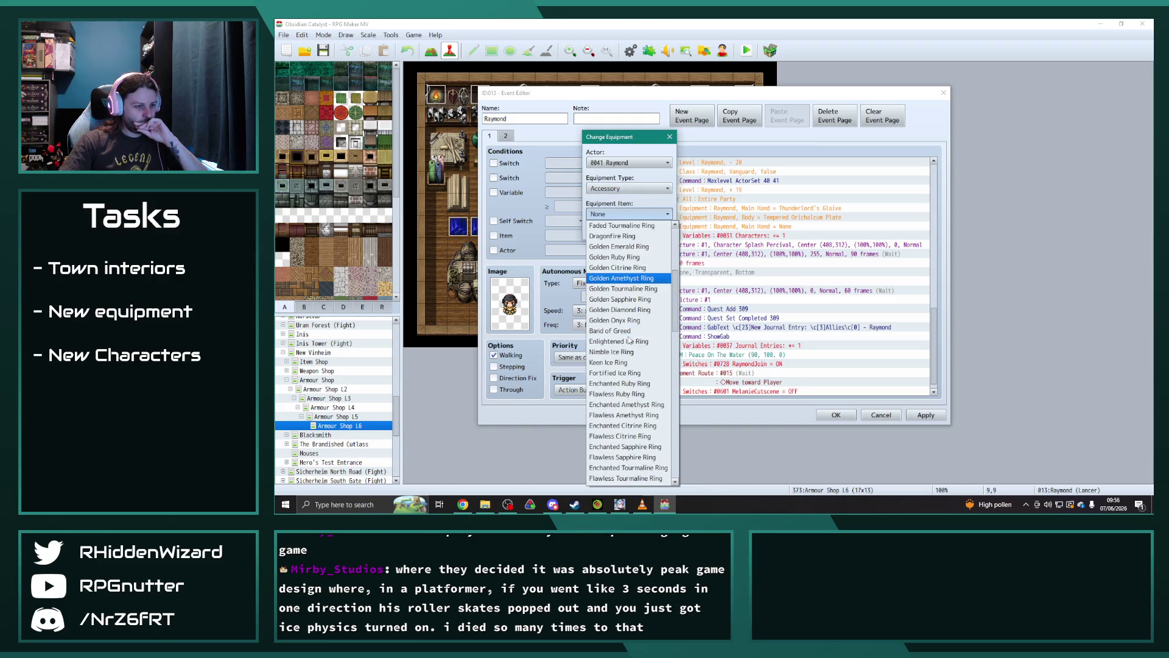
scroll(630, 339, down, 10)
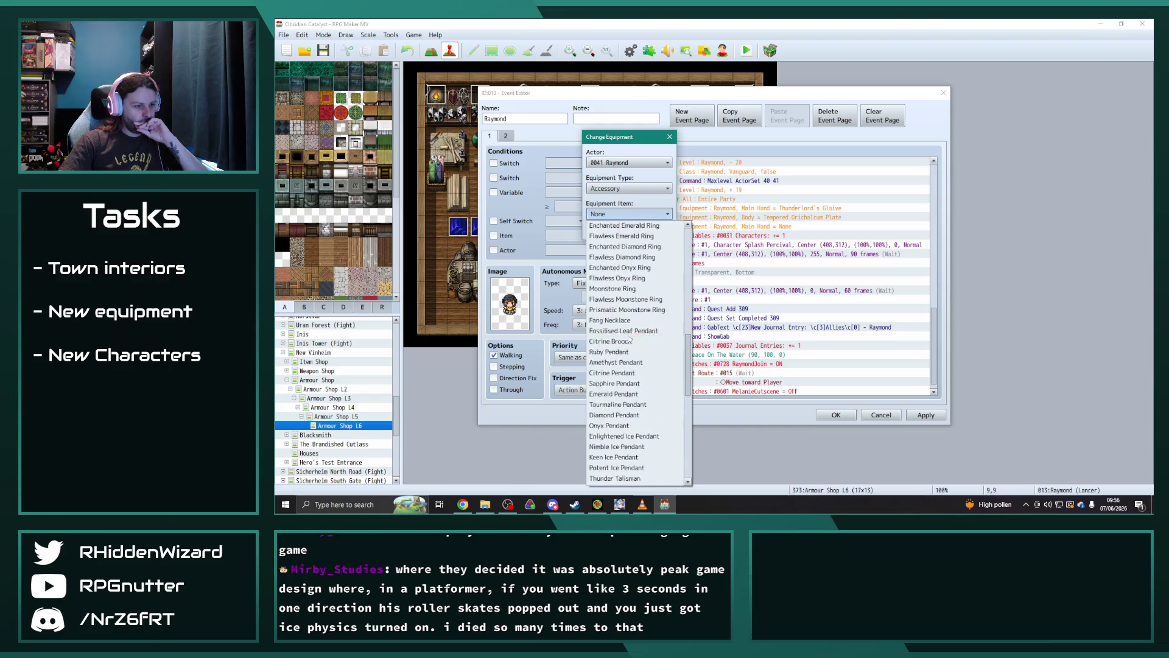
scroll(630, 338, down, 1)
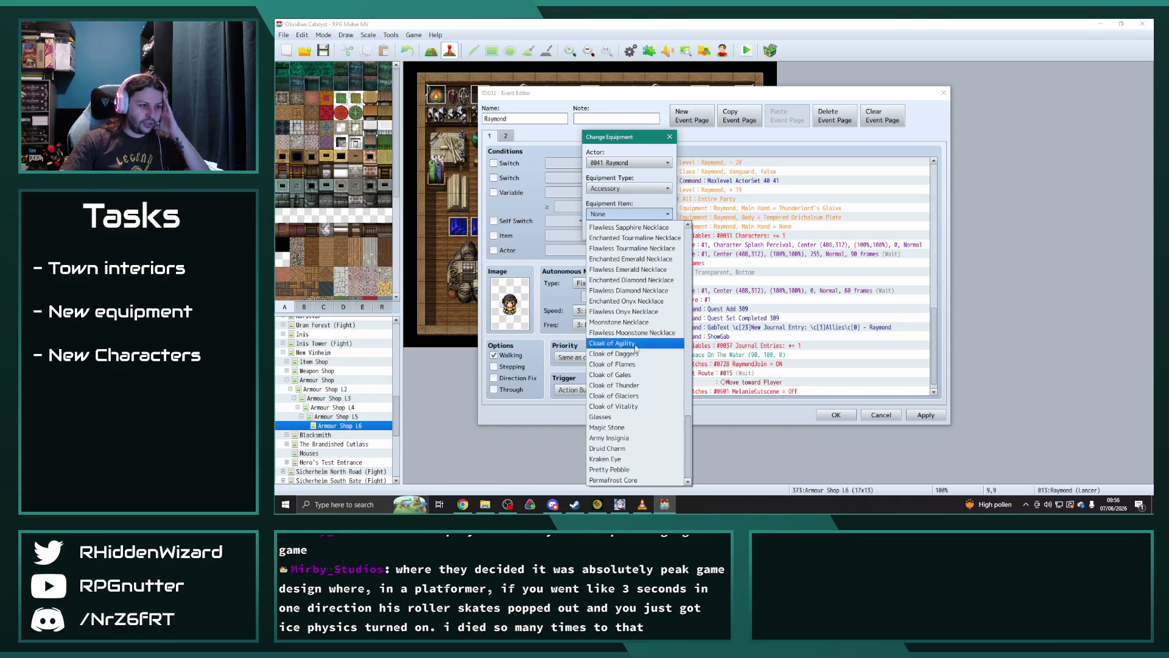
click(657, 389)
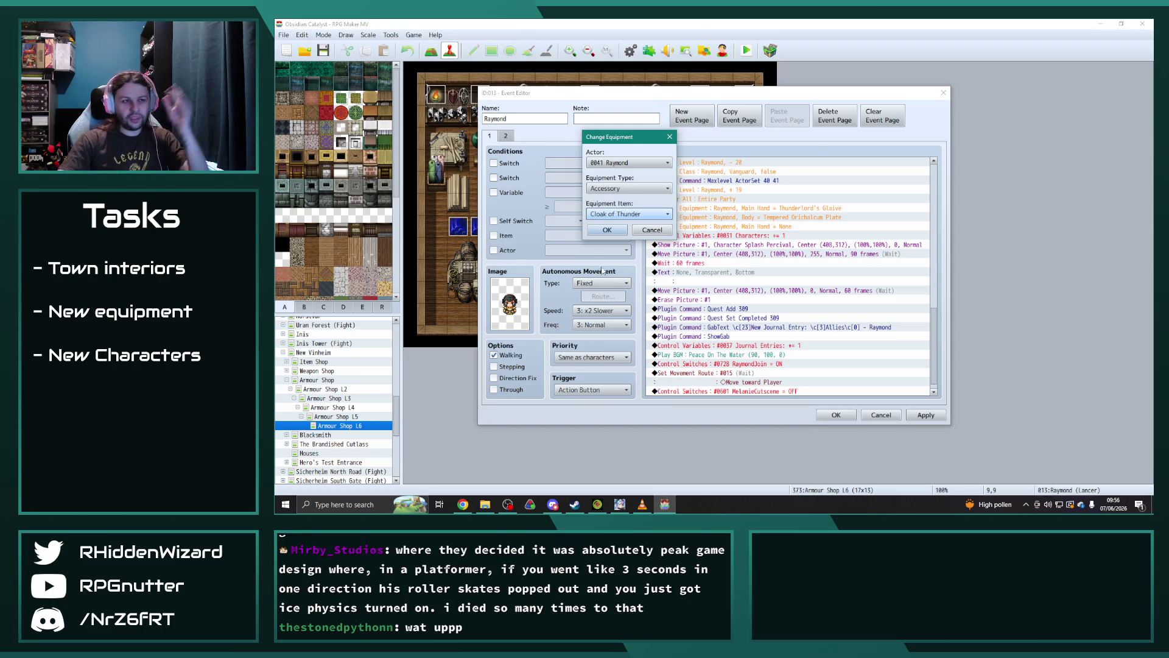
click(616, 233)
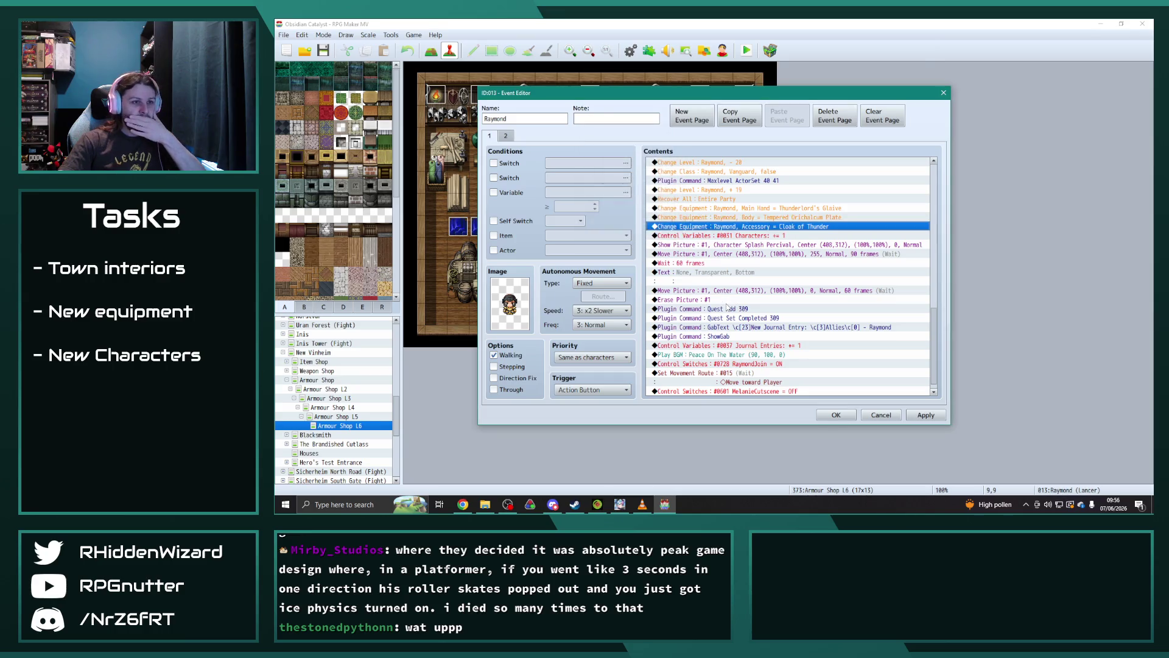
- Save Raymond's event and collapse the Armour Shop maps
scroll(759, 327, down, 1)
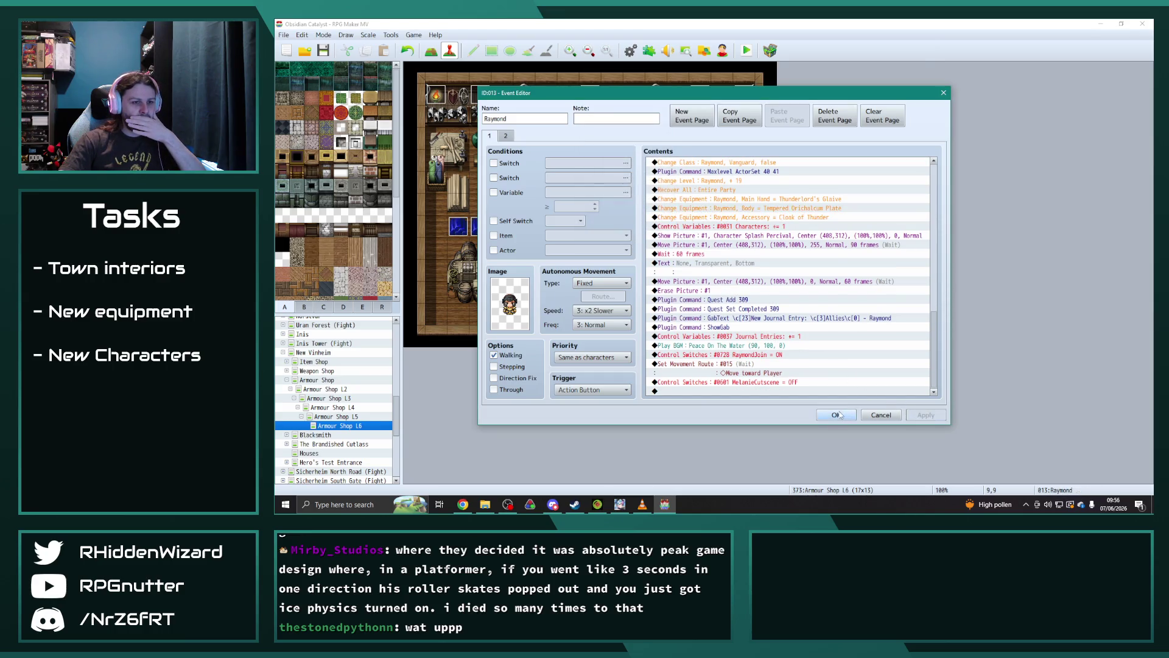
click(835, 414)
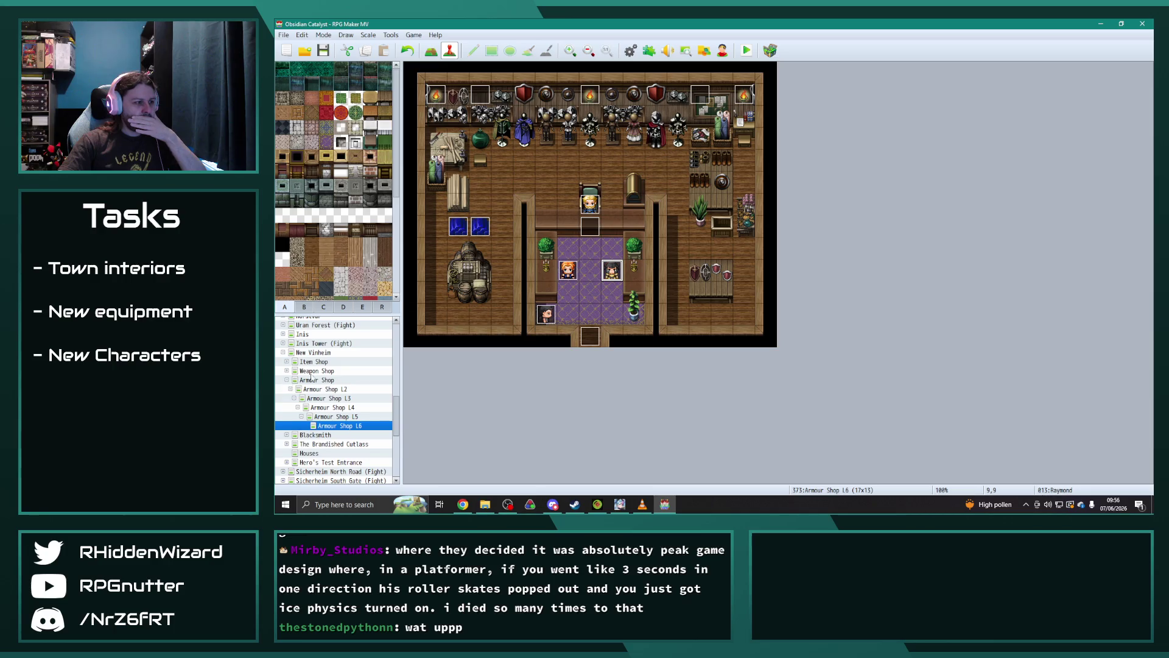
click(287, 380)
- Reopen Lyle's event on Weapon Shop L6 to check it, then close it
click(286, 370)
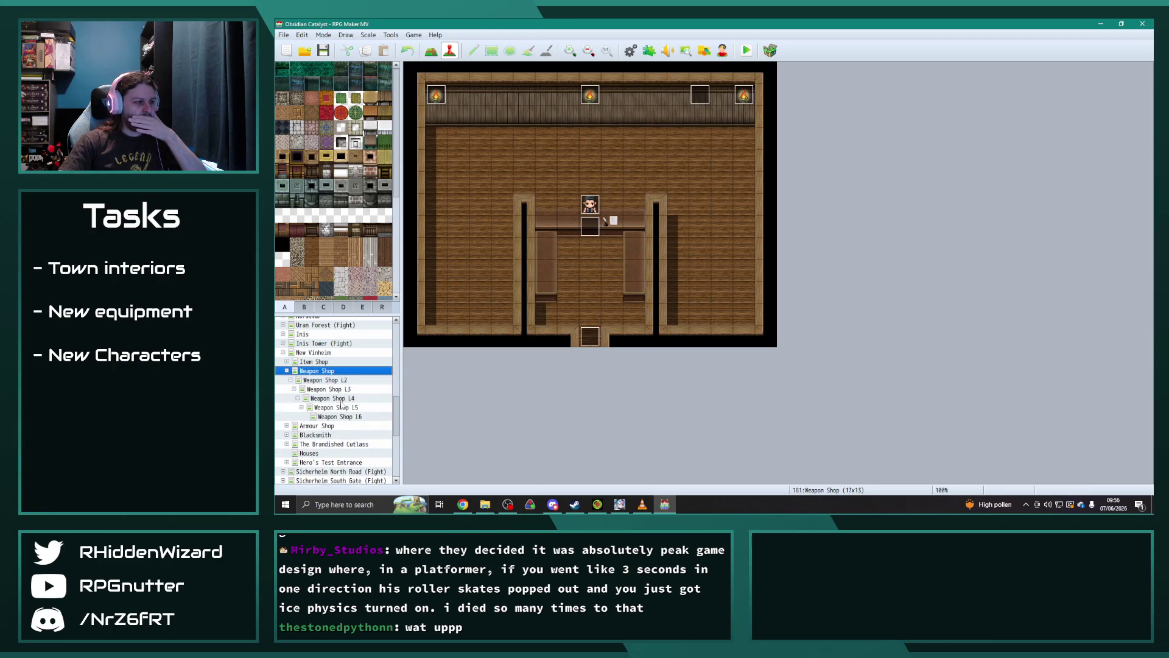
click(352, 416)
double_click(610, 271)
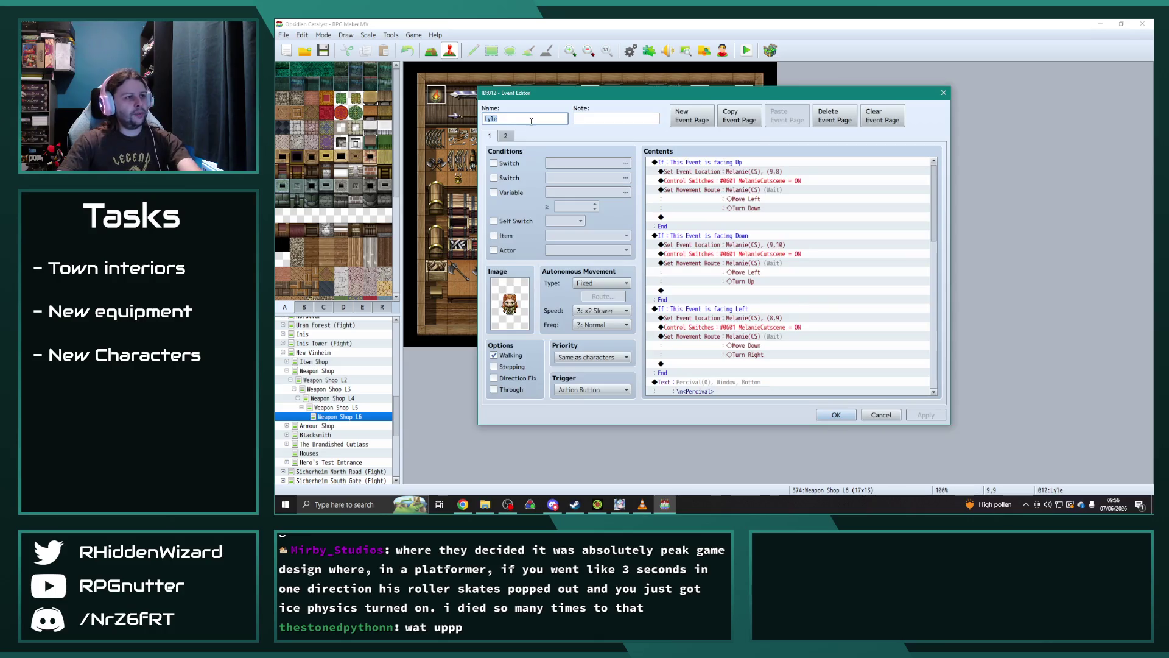
click(836, 415)
- Open the Blacksmith L6 map and Ellie's recruit event
click(286, 370)
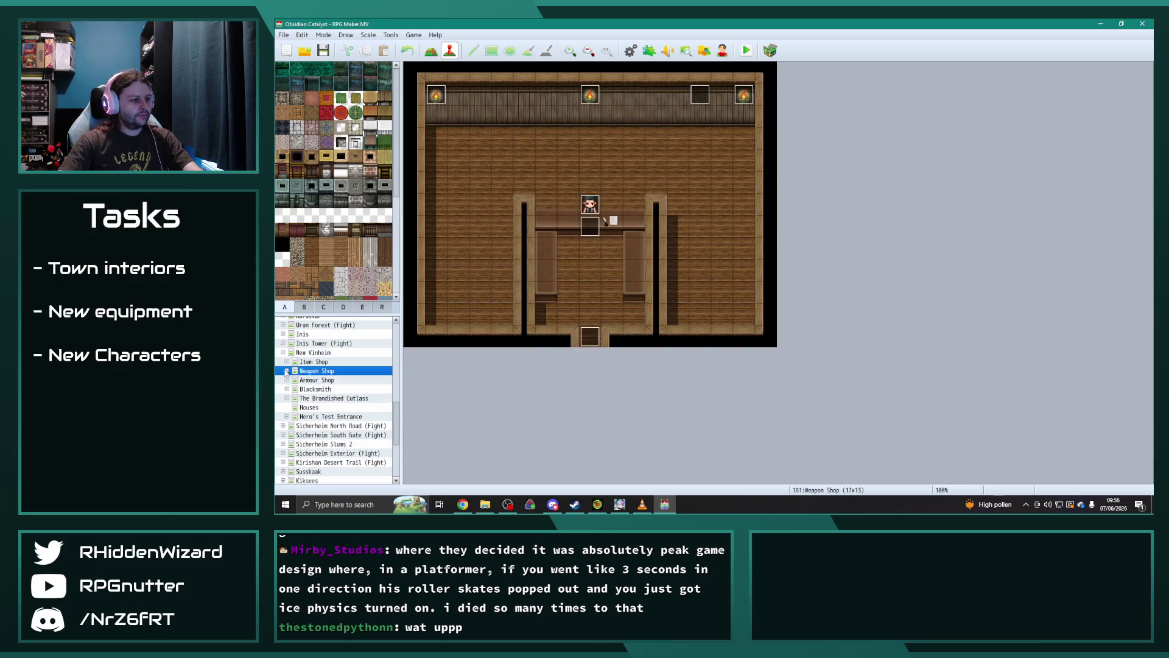
click(314, 389)
click(287, 389)
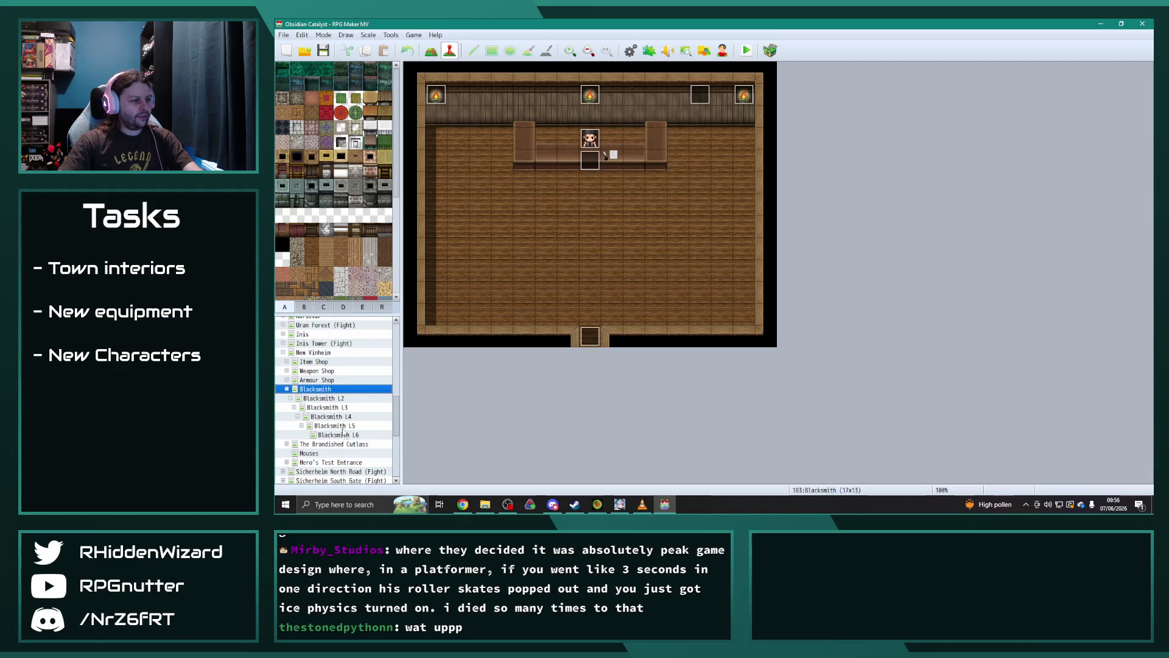
click(359, 434)
double_click(745, 249)
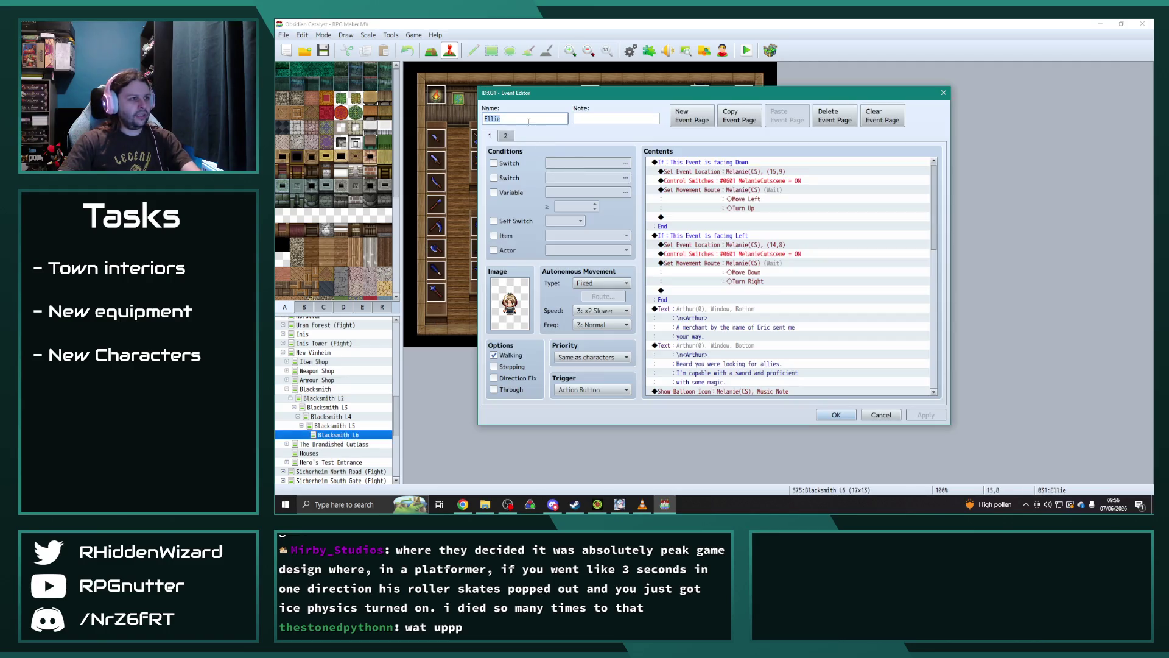
scroll(940, 336, down, 15)
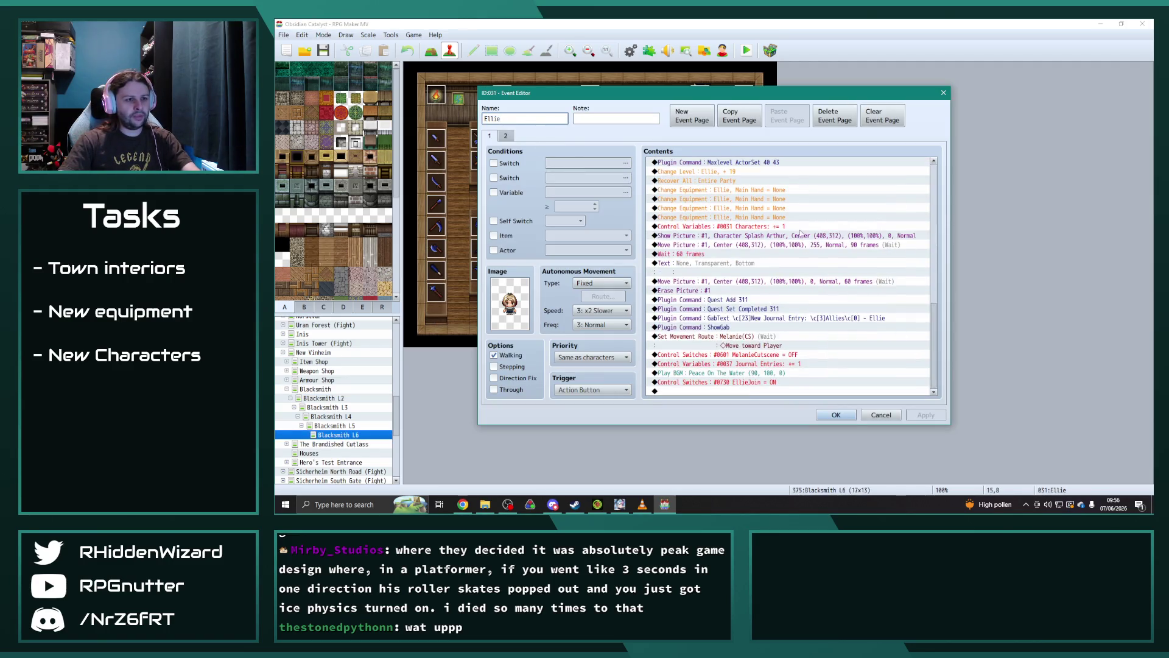
- Set Ellie's first equipment command to Main Hand = Demon Fang
click(766, 189)
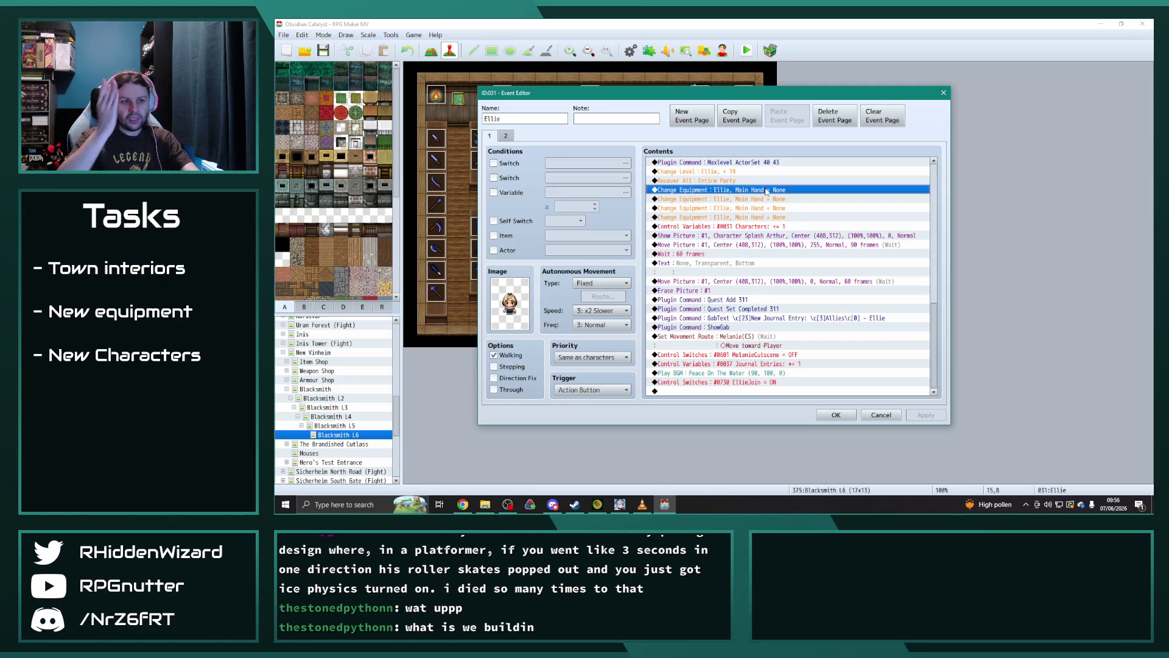
click(1078, 162)
mouse_move(816, 162)
mouse_down()
mouse_move(521, 123)
mouse_move(573, 135)
mouse_up()
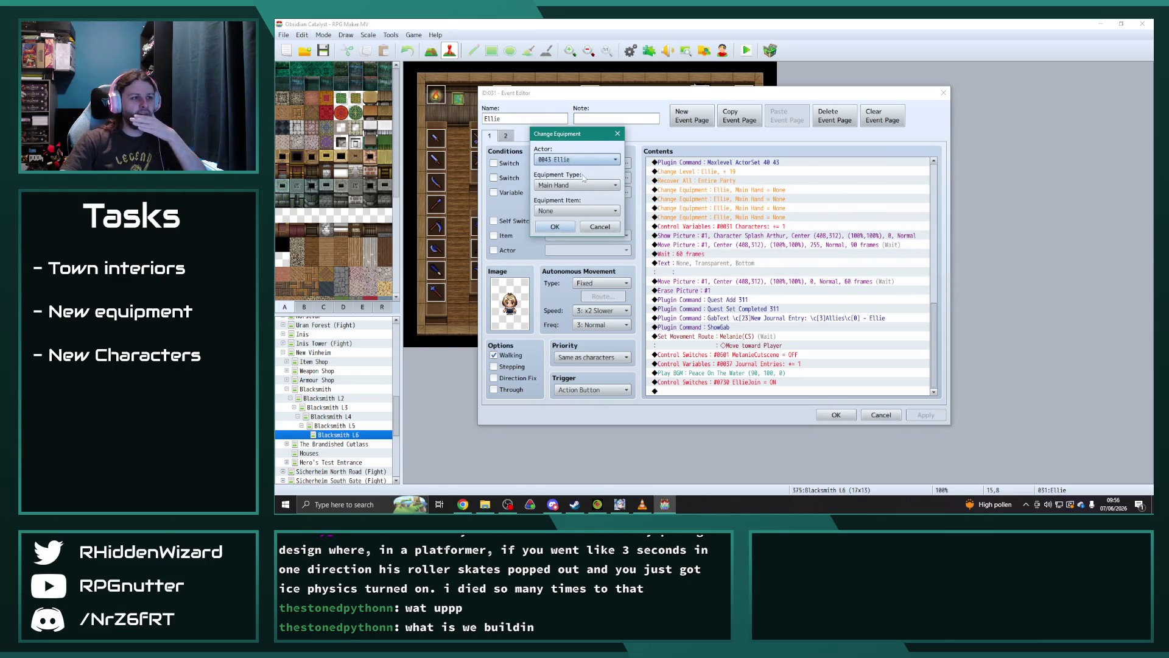
click(576, 184)
click(569, 195)
click(576, 210)
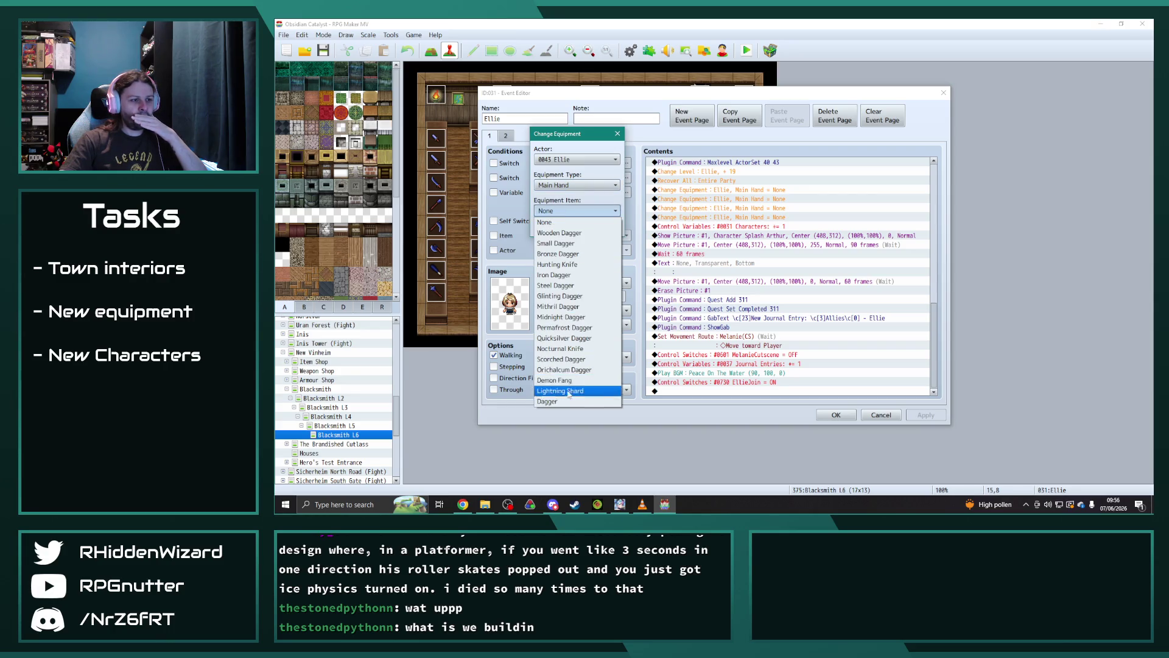
click(554, 380)
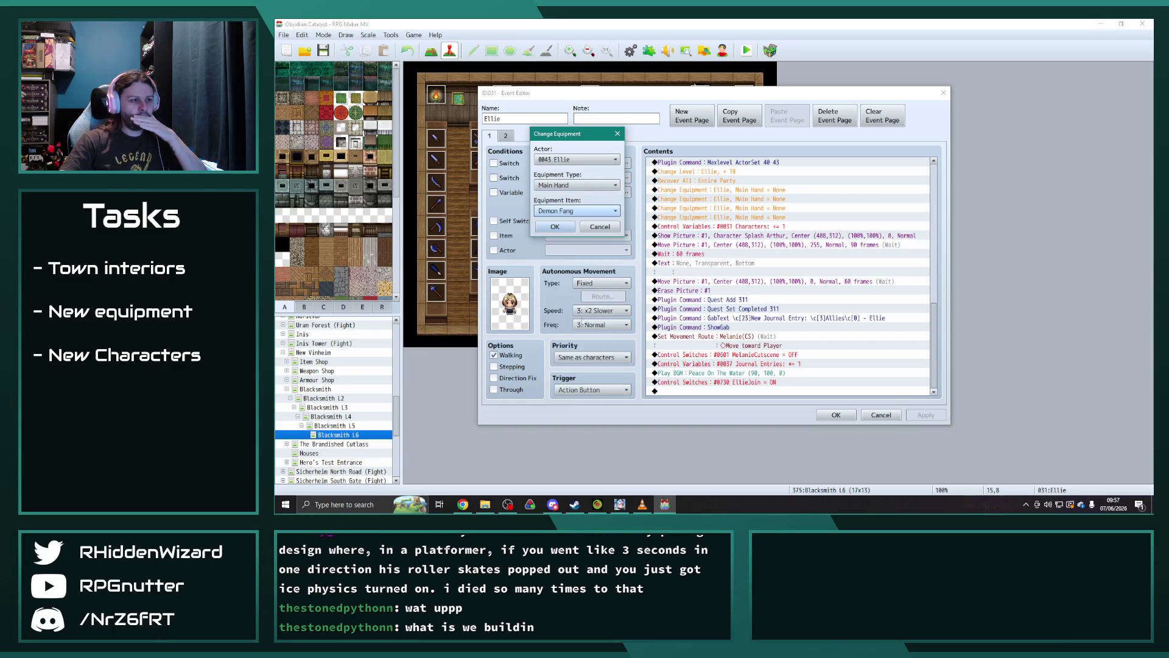
click(554, 229)
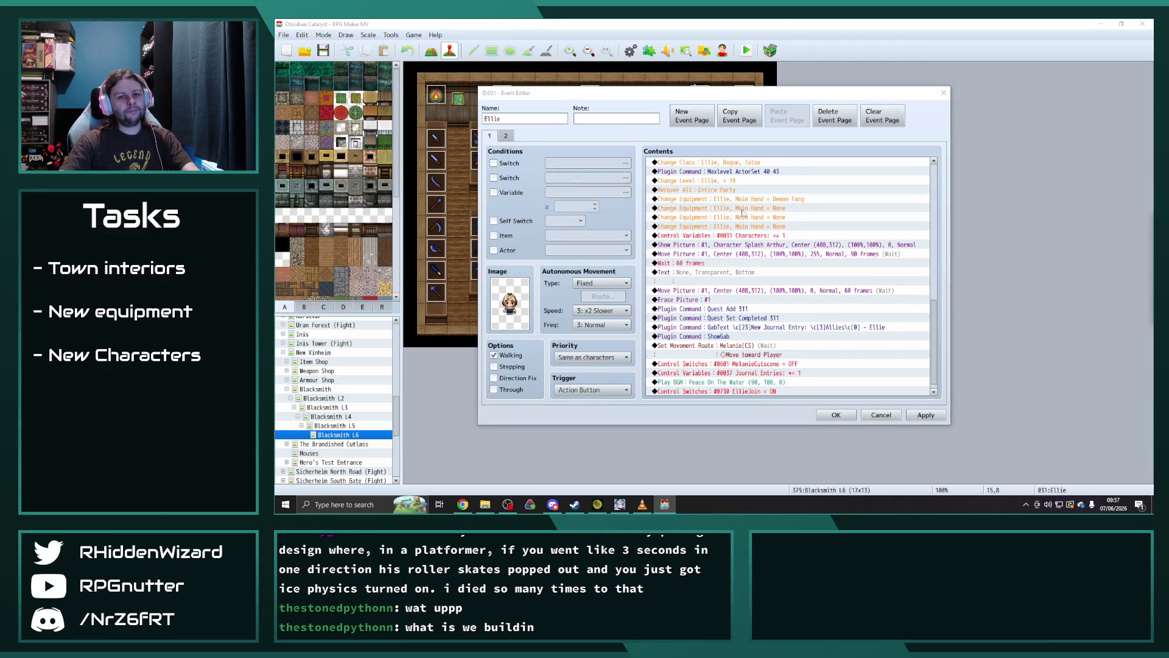
- Change the next equipment command to Body = Orichalcum Breastplate
drag(612, 158, 565, 158)
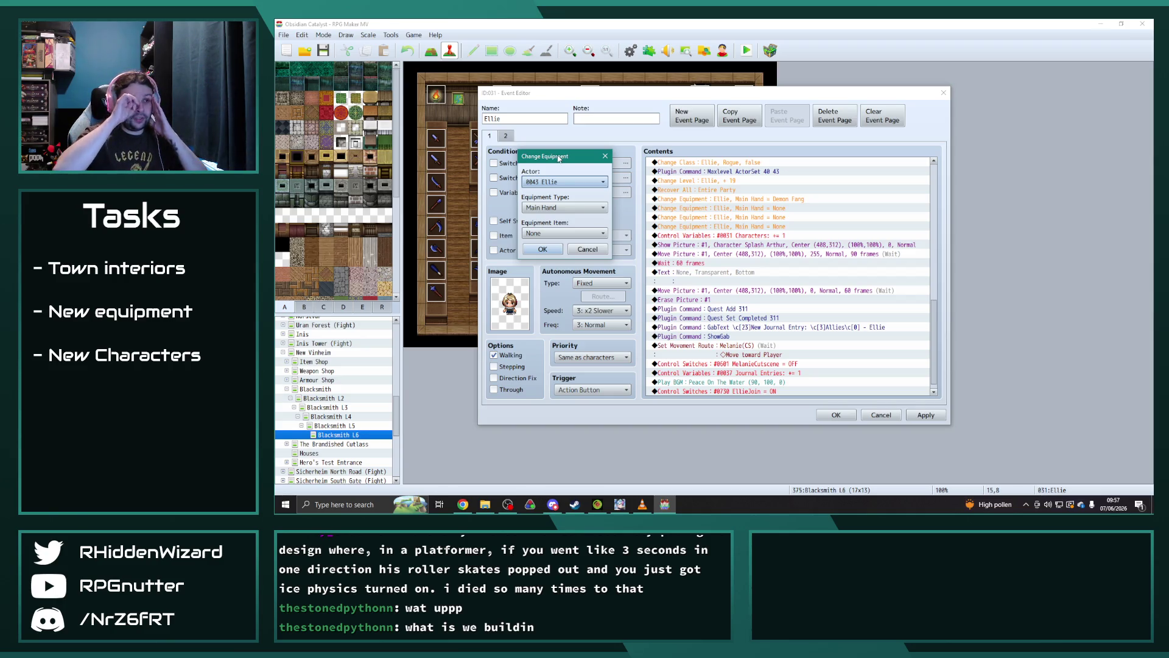
click(560, 207)
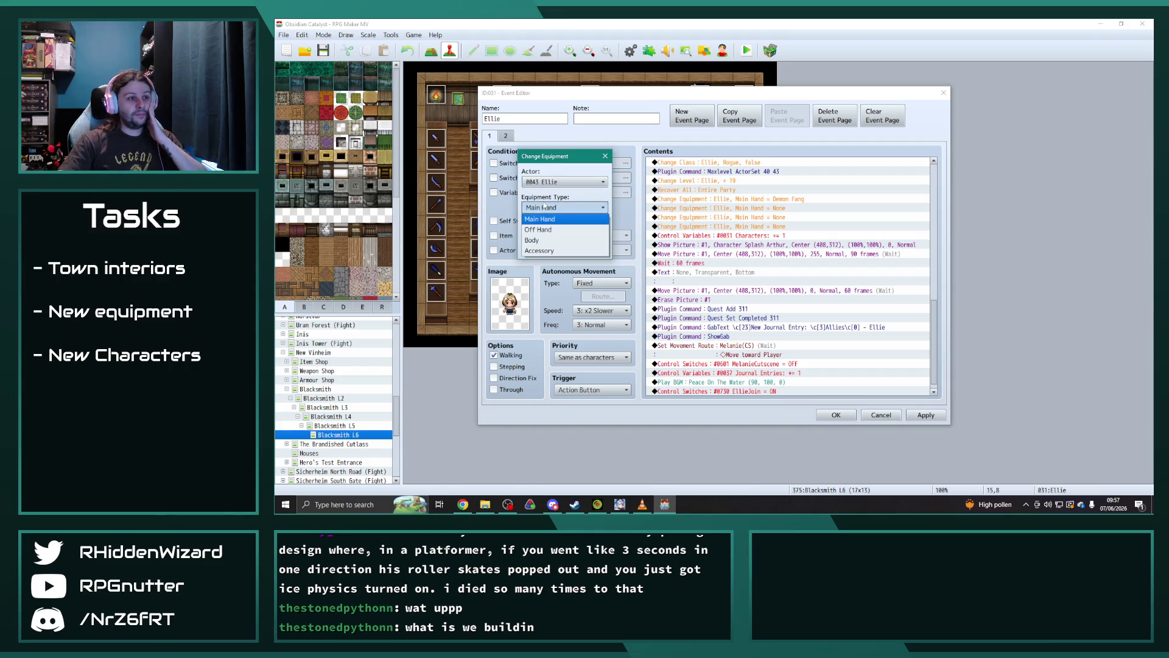
click(543, 243)
click(565, 233)
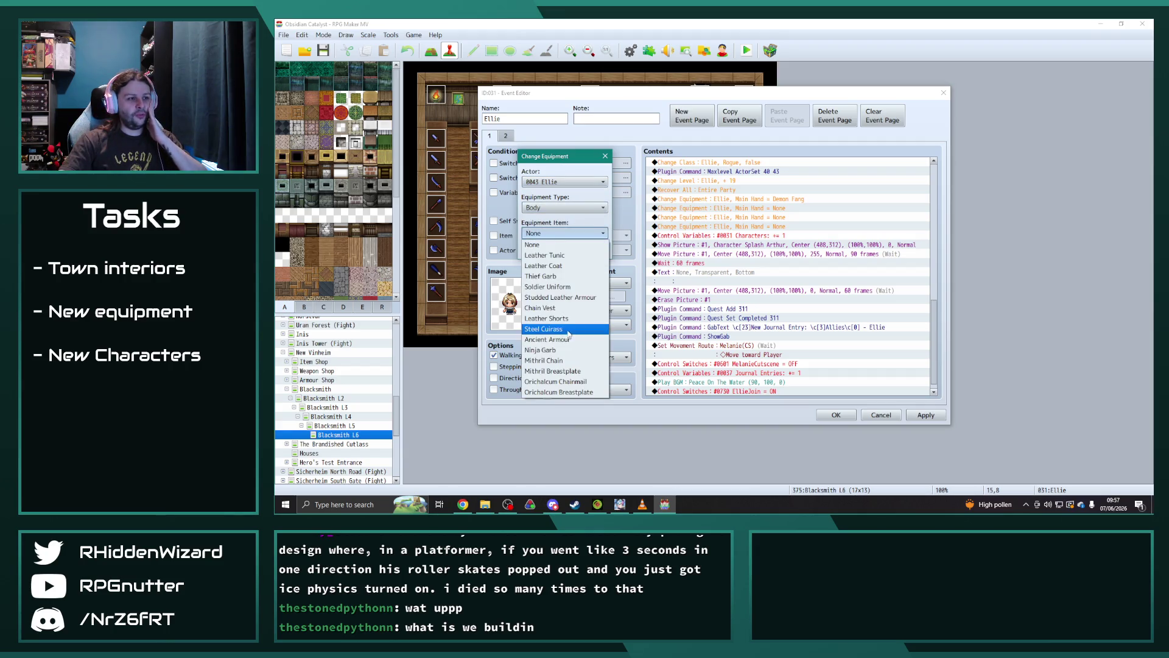
click(567, 392)
click(544, 256)
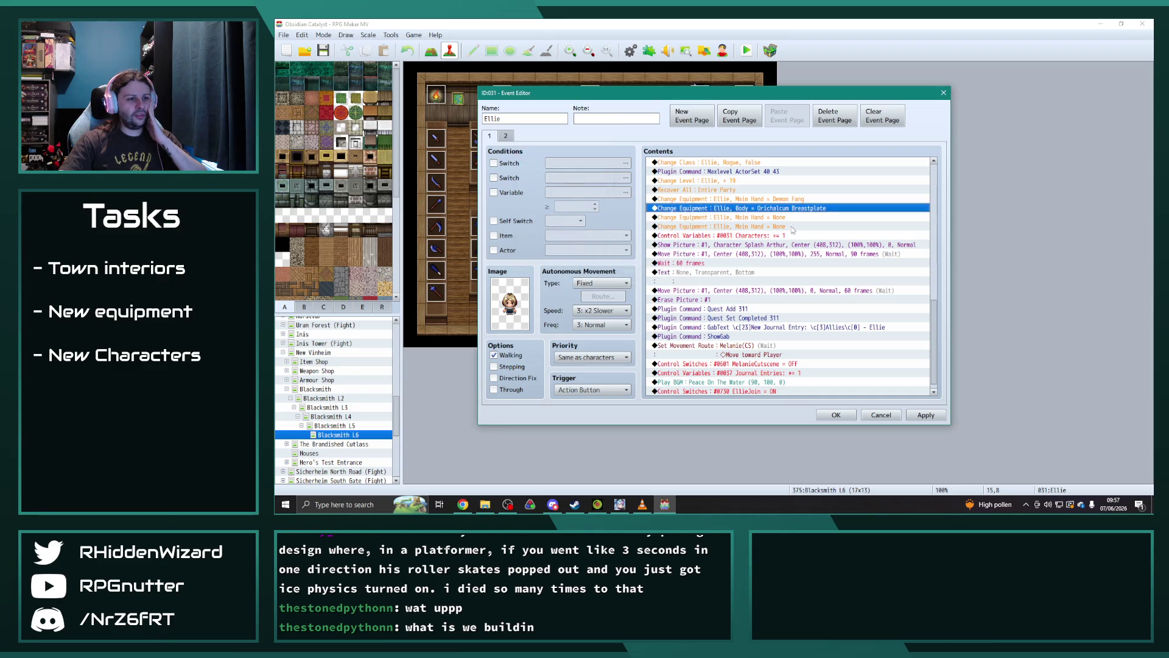
- Delete the extra empty Main Hand line and open the remaining equipment line
click(789, 227)
key(Delete)
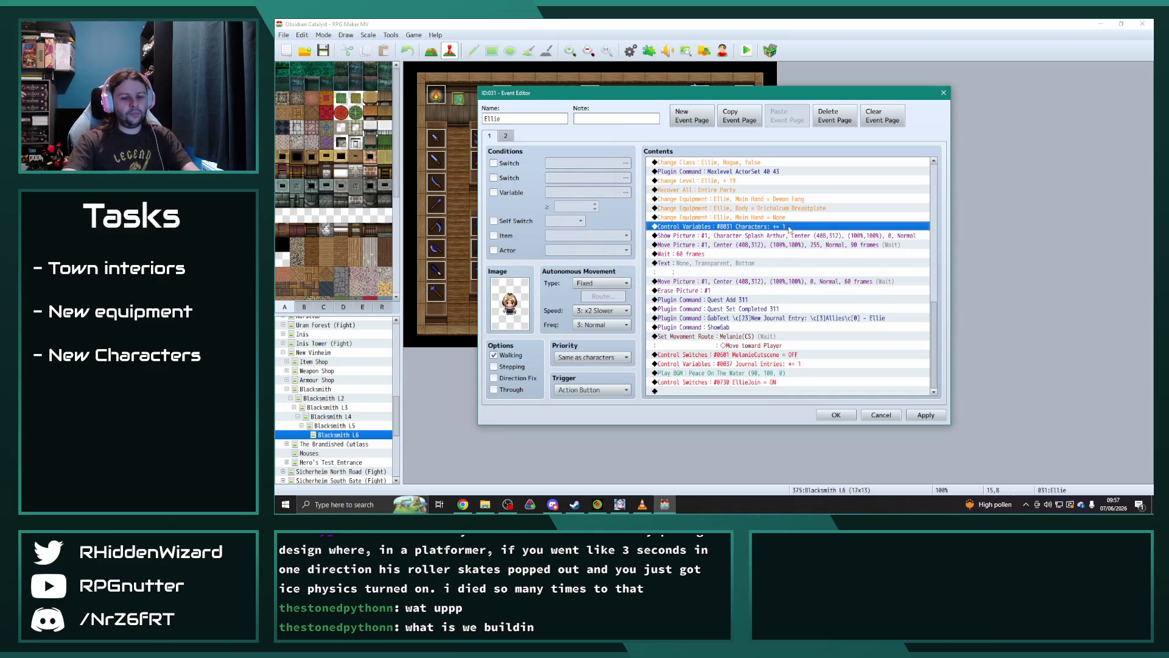
key(Up)
key(Return)
- Set Ellie's remaining equipment line to Accessory = Cloak of Gales
drag(701, 144, 625, 129)
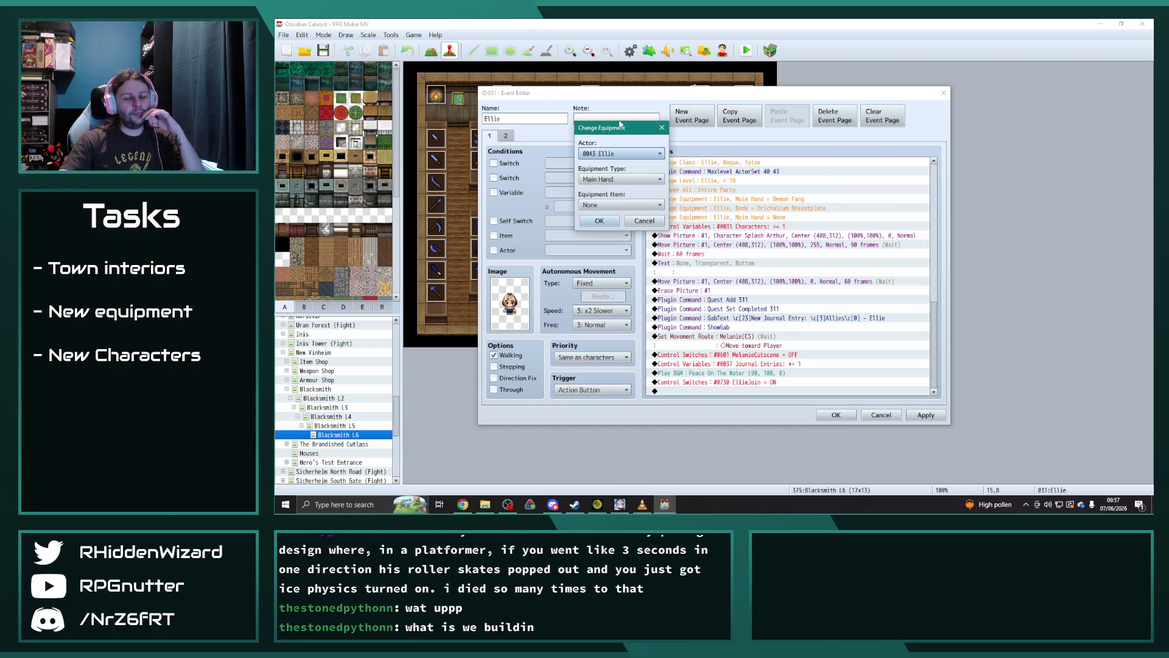
click(621, 181)
click(608, 226)
click(609, 206)
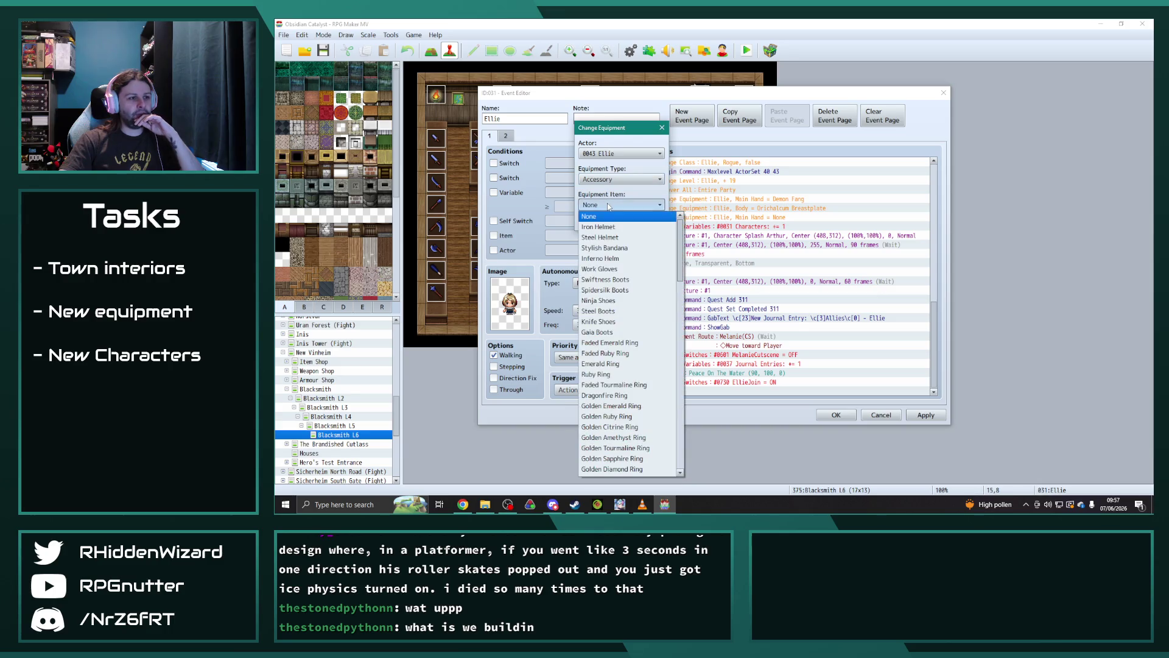
scroll(633, 316, down, 4)
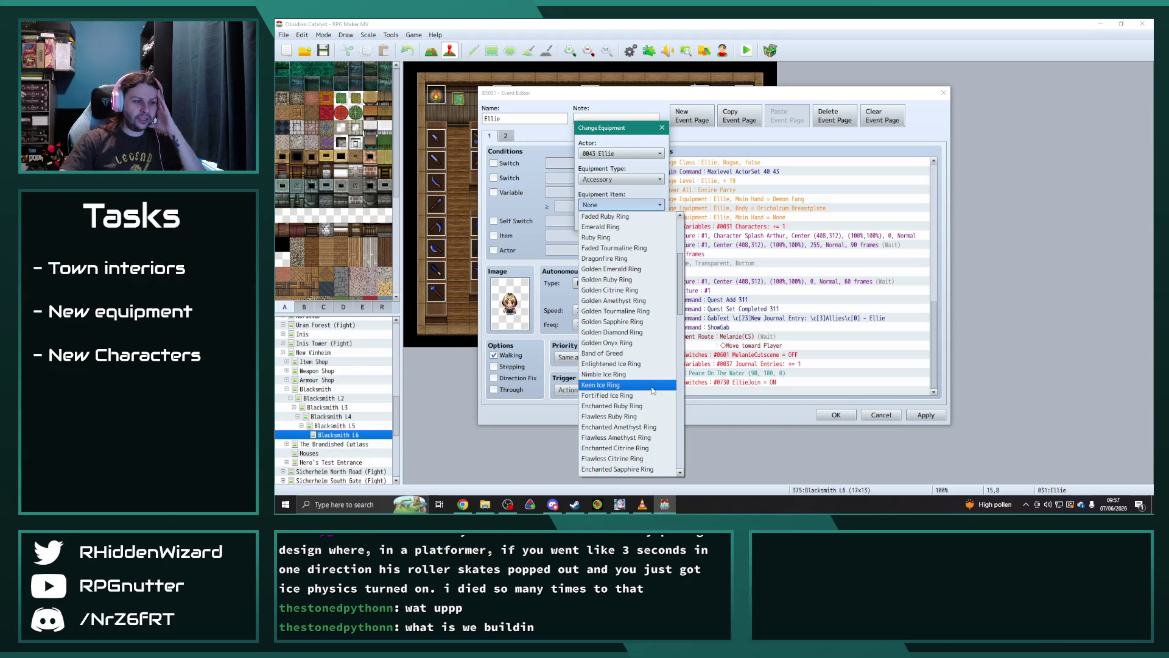
scroll(652, 389, down, 7)
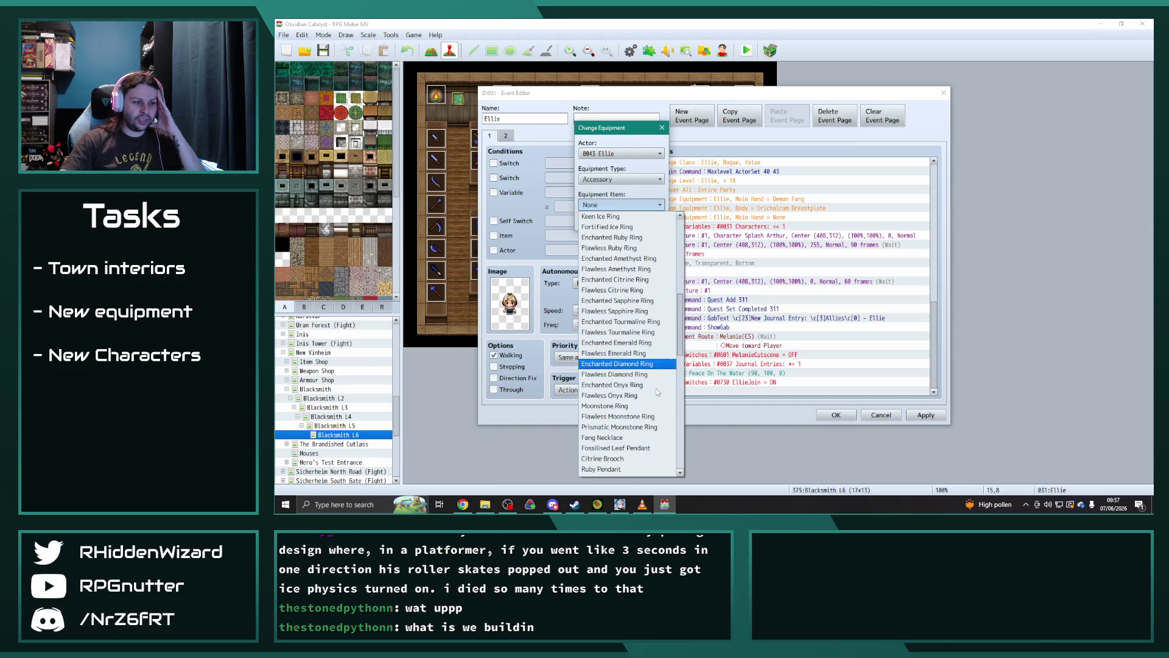
scroll(658, 389, down, 4)
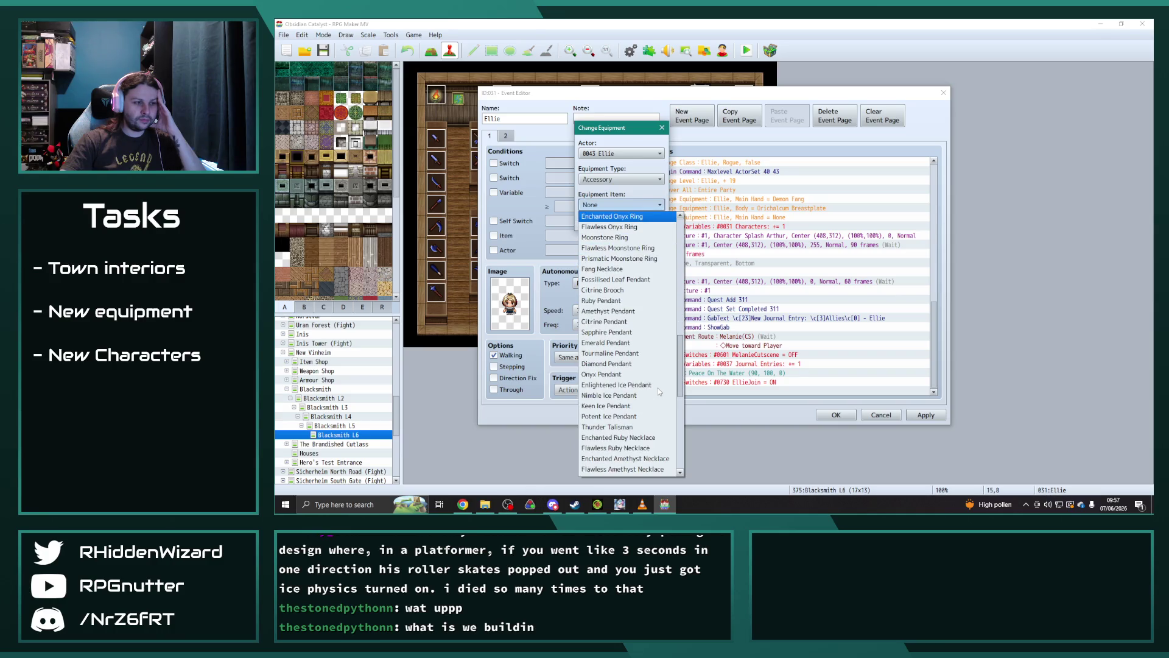
scroll(657, 387, down, 7)
scroll(652, 381, down, 1)
click(645, 401)
click(605, 221)
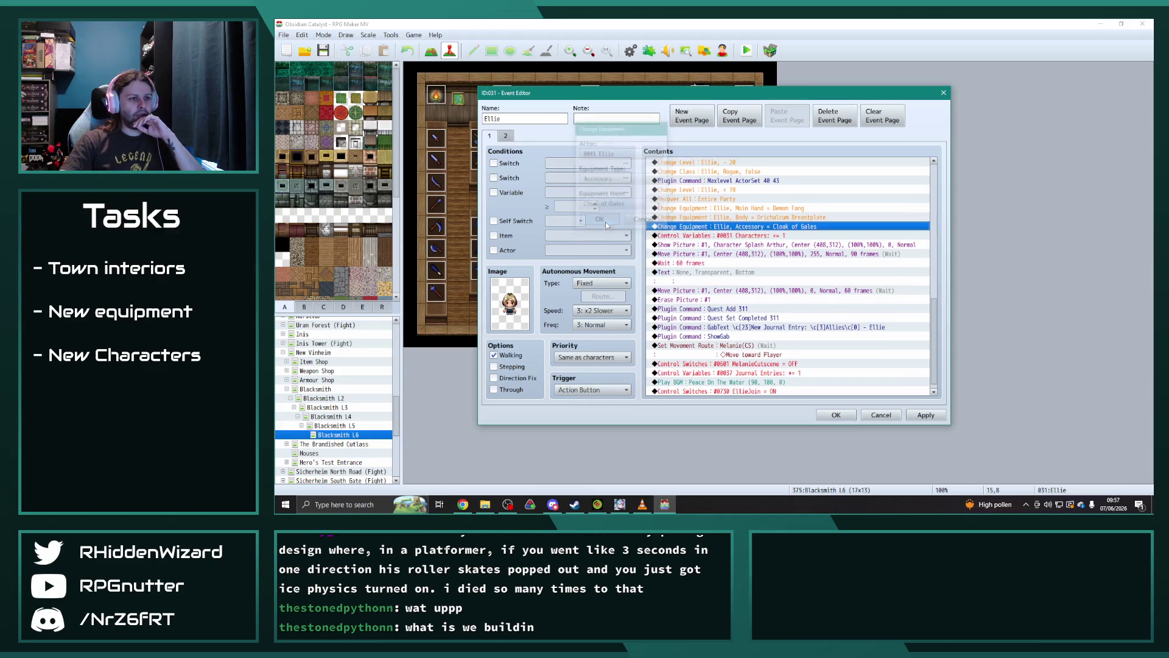
- Apply and save Ellie's event, then expand The Brandished Cutlass floors
click(921, 418)
click(836, 414)
click(289, 391)
click(287, 389)
click(331, 398)
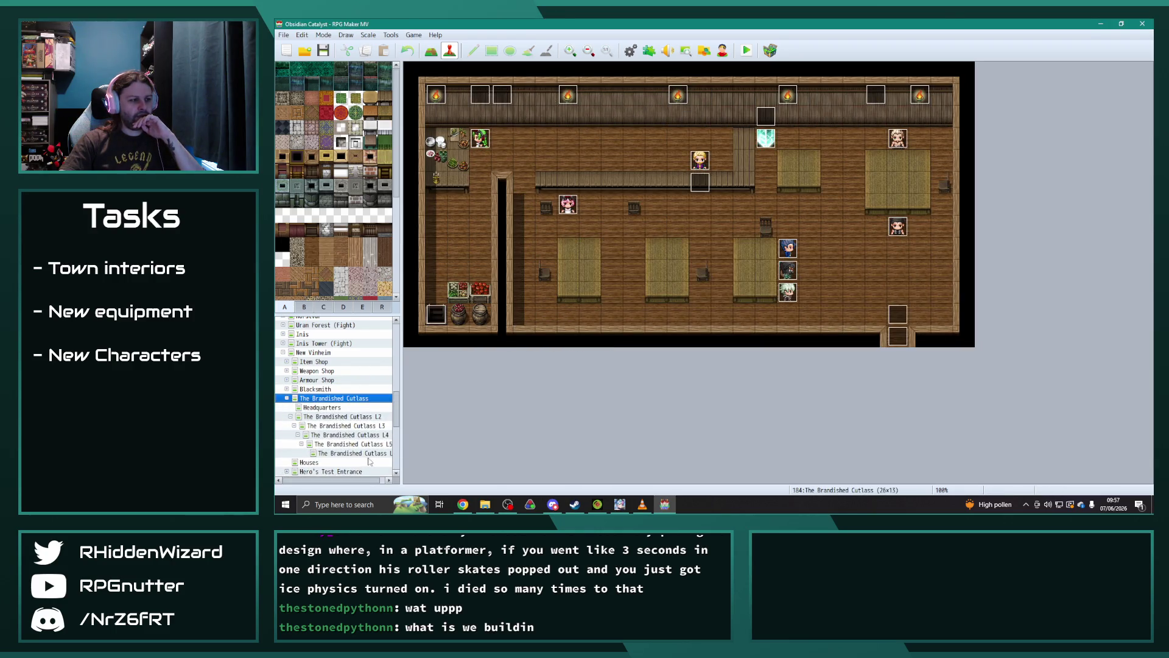
- Open The Brandished Cutlass L5 map and select the empty Main Hand line in Storrvald's event
click(369, 453)
double_click(811, 300)
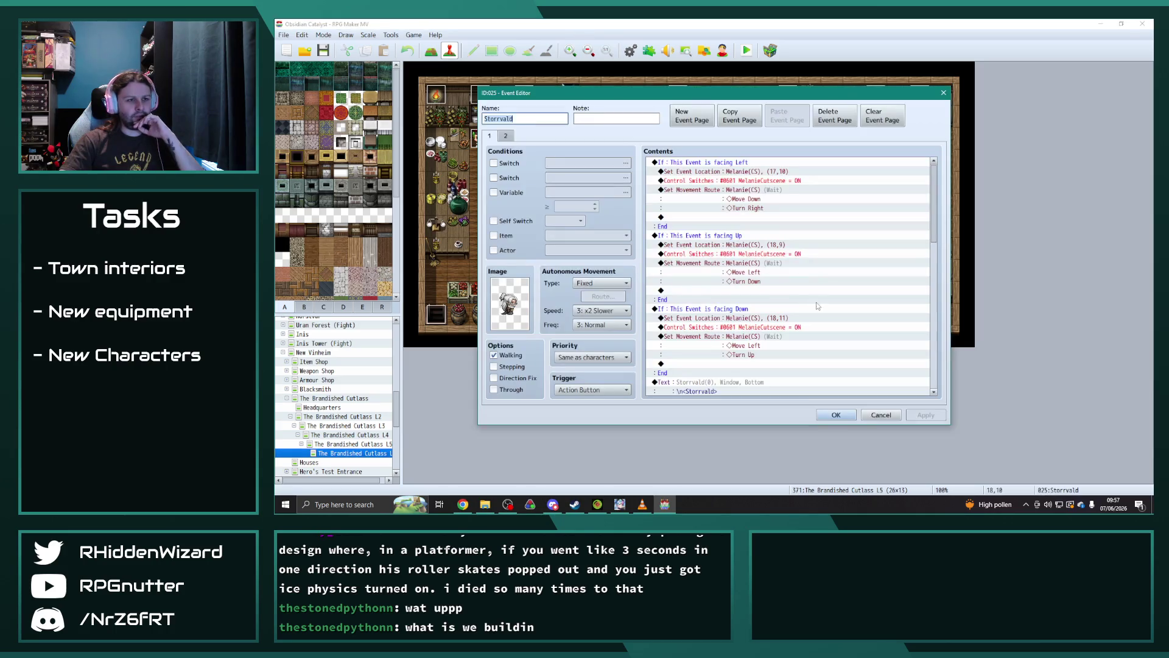
scroll(932, 239, down, 3)
drag(933, 239, 932, 377)
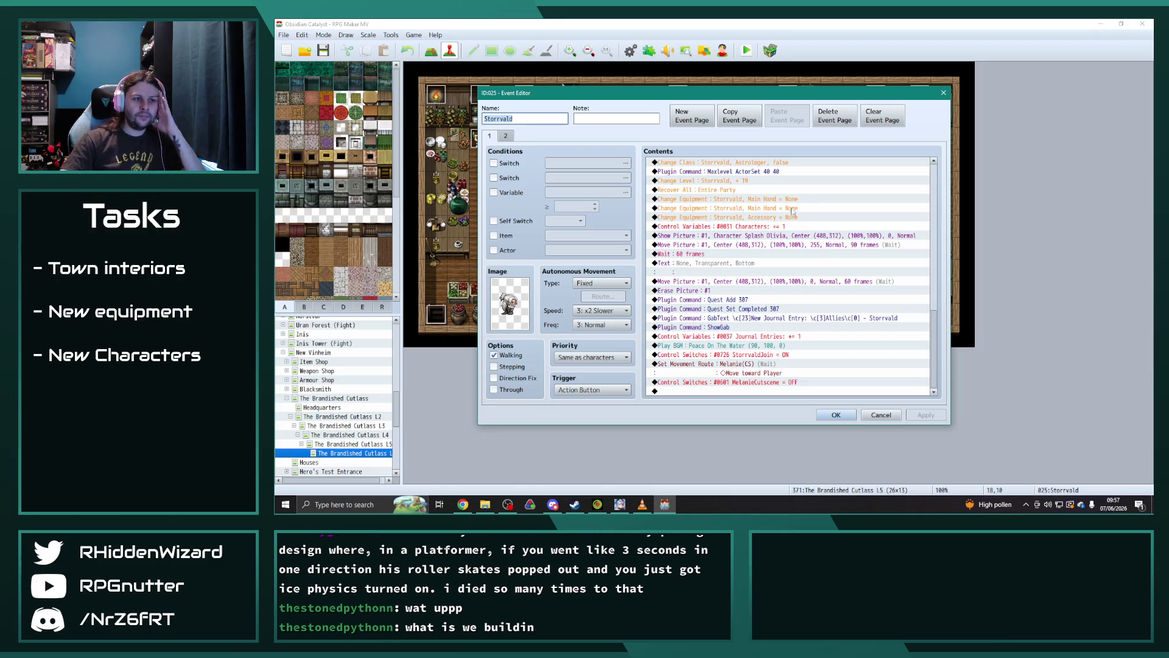
click(776, 200)
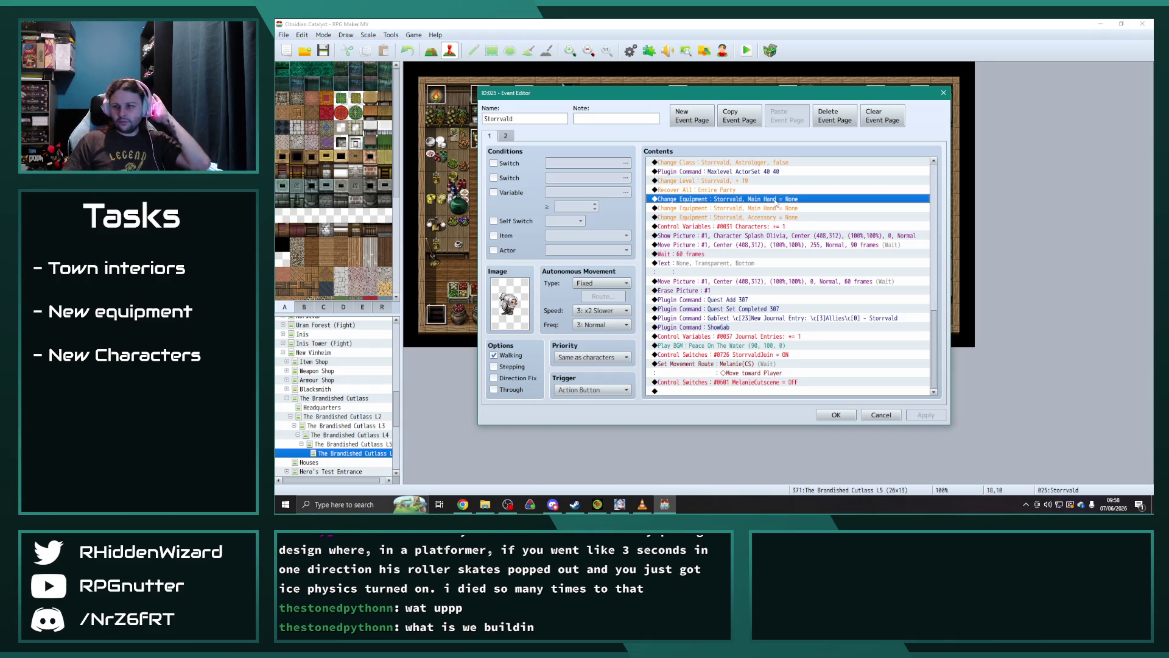
- Edit that line to Main Hand = Necromancer's Quarterstaff
key(alt+Tab)
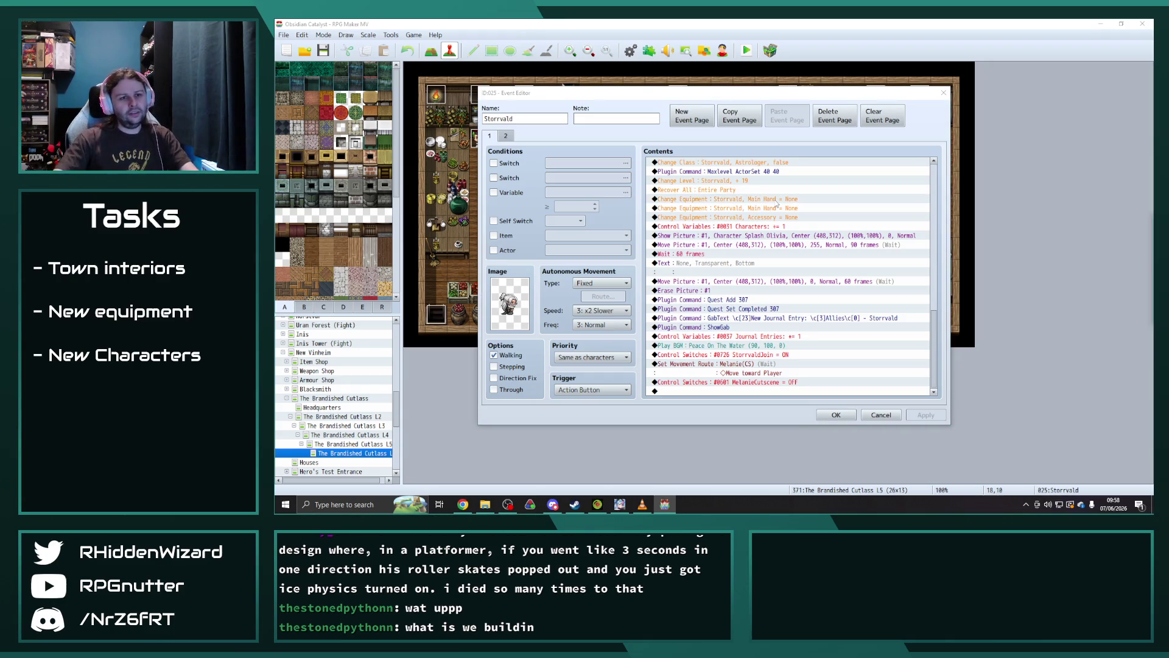
right_click(777, 205)
click(770, 162)
click(659, 197)
click(658, 207)
click(662, 221)
scroll(693, 411, down, 3)
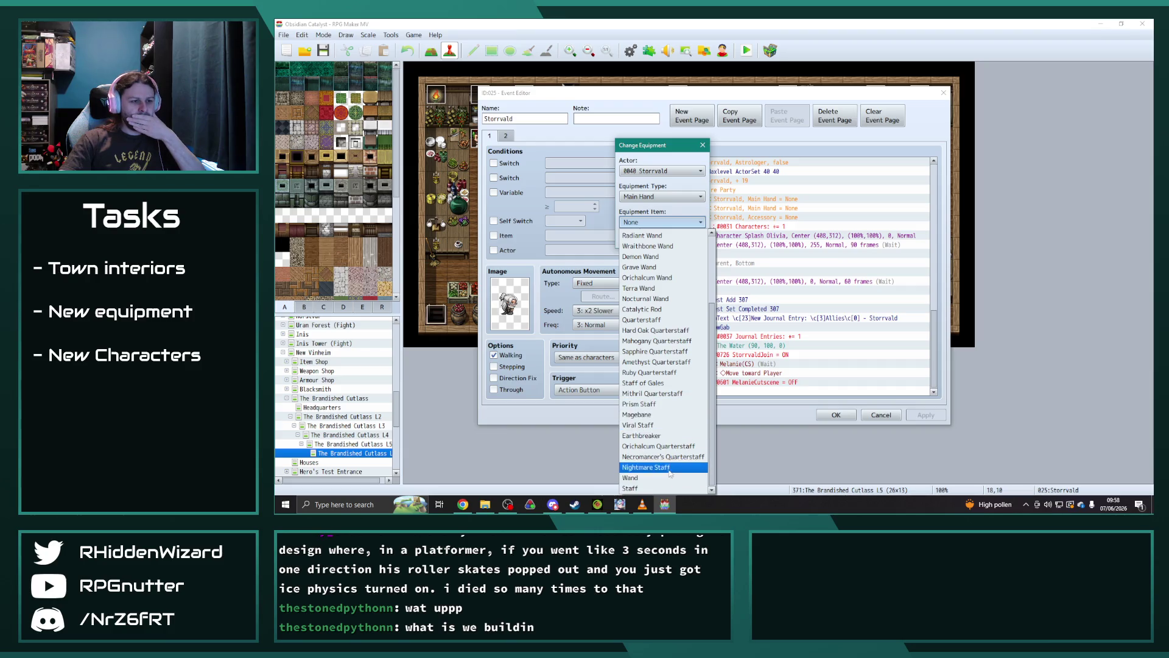
click(663, 456)
click(641, 241)
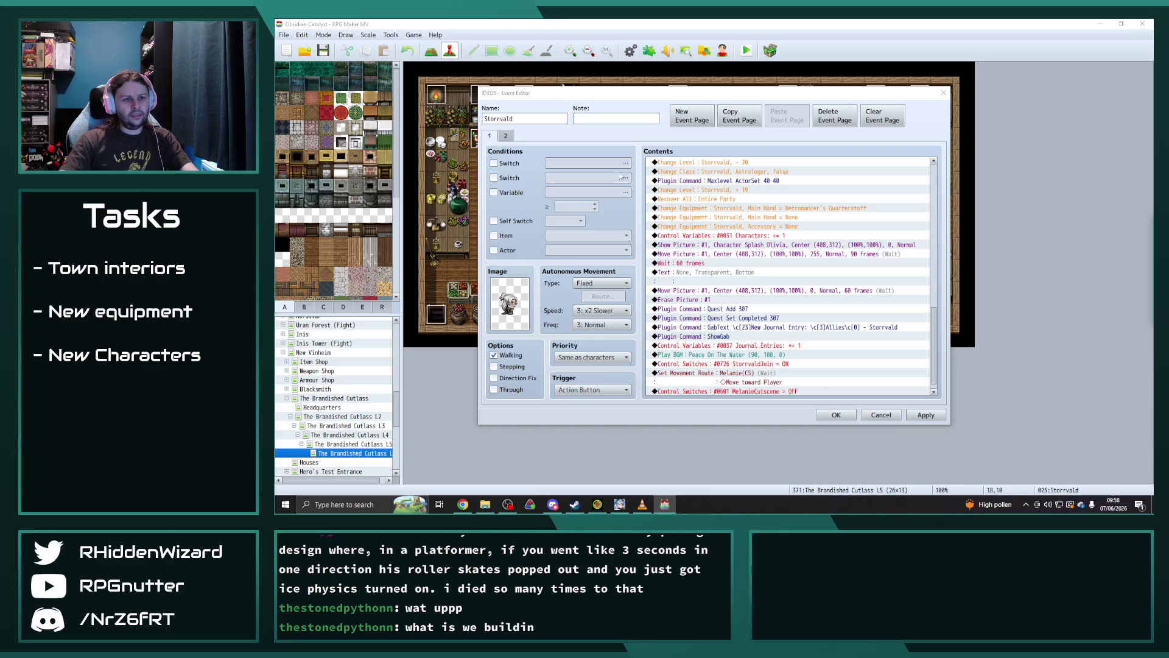
- Set Storrvald's Body equipment to the Magister's Robe
double_click(731, 217)
click(639, 209)
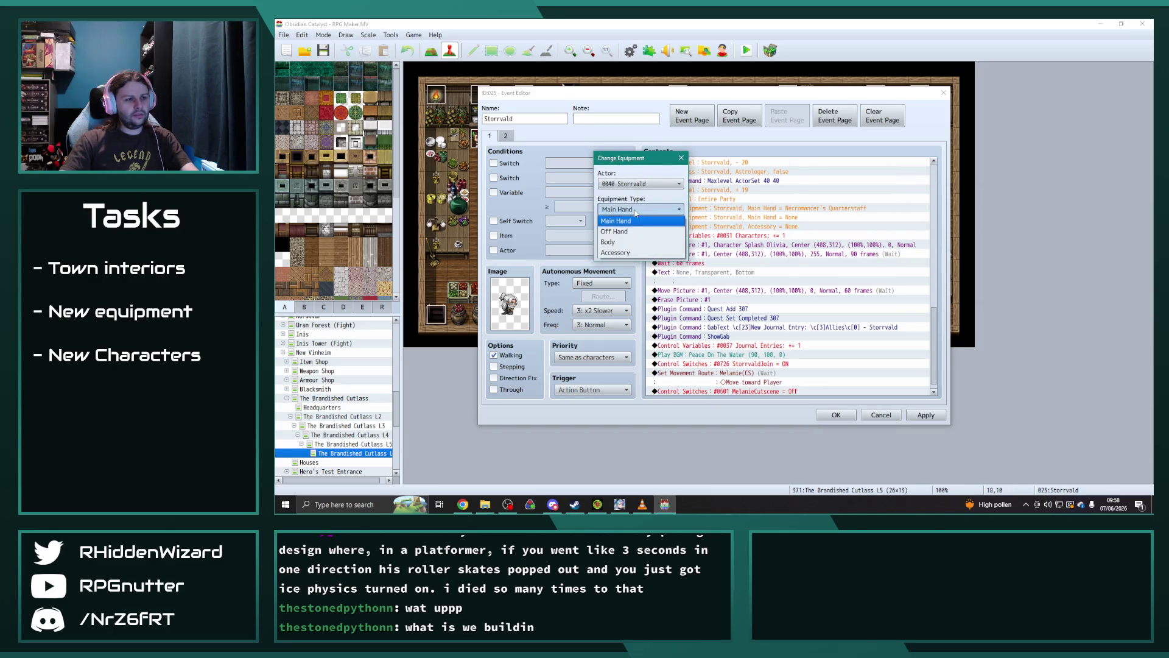
click(617, 242)
click(640, 235)
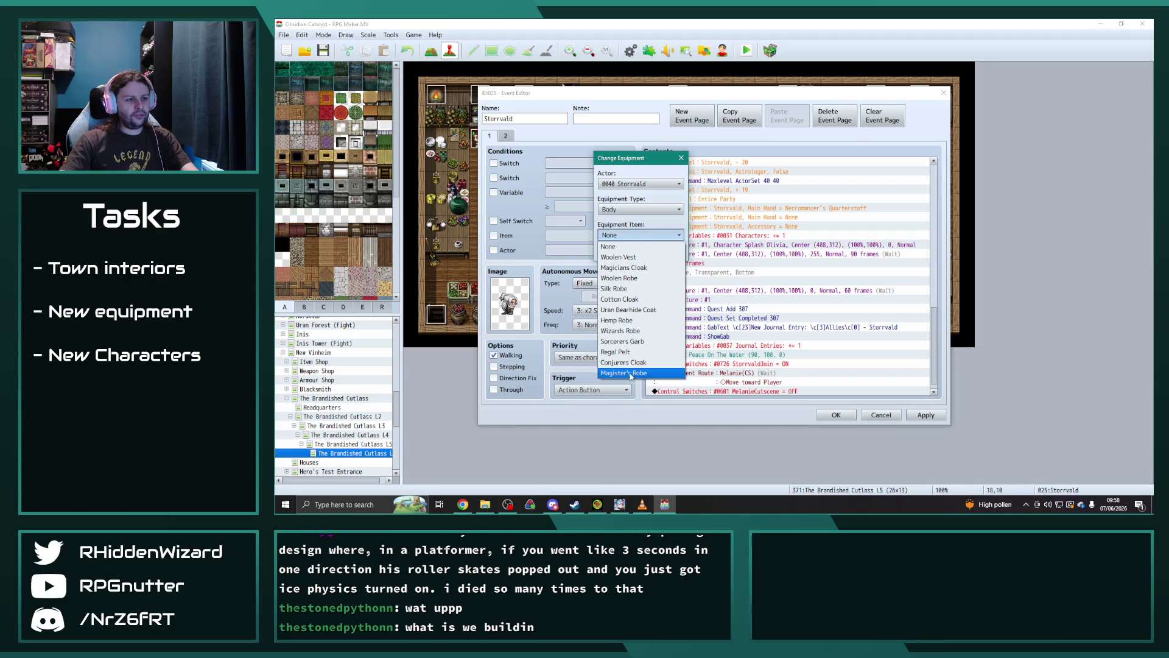
click(618, 374)
click(619, 252)
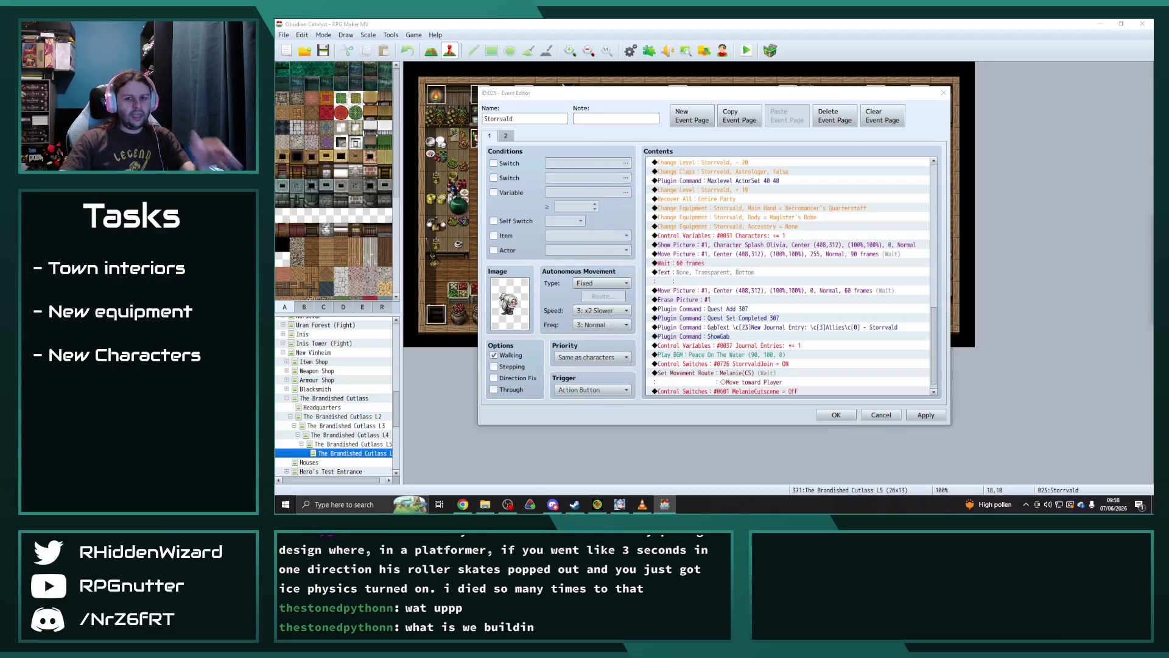
- Set his Accessory to the Enlightened Ice Pendant and close the recruit event
double_click(730, 225)
click(639, 217)
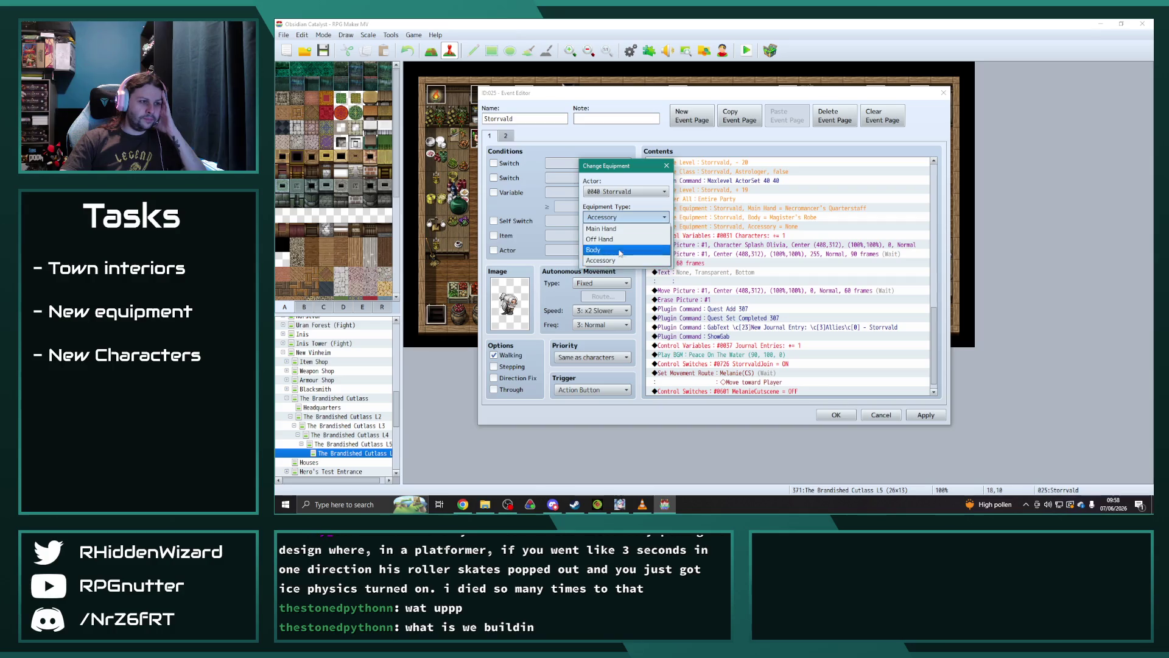
click(615, 261)
click(622, 242)
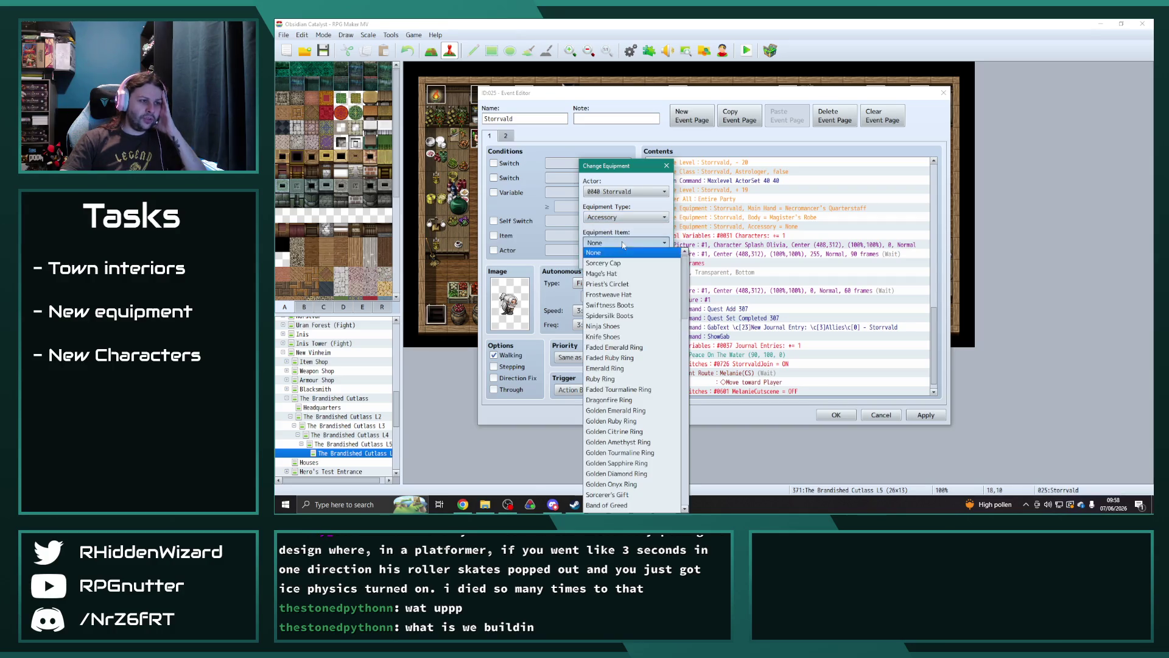
scroll(648, 360, down, 3)
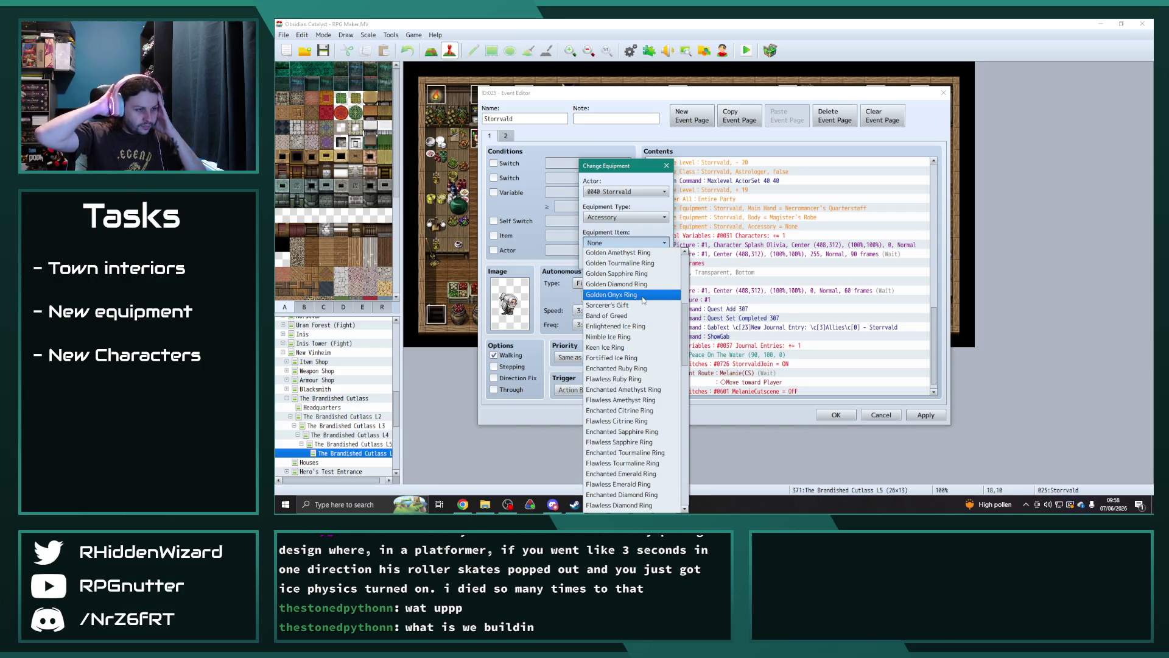
scroll(639, 317, down, 10)
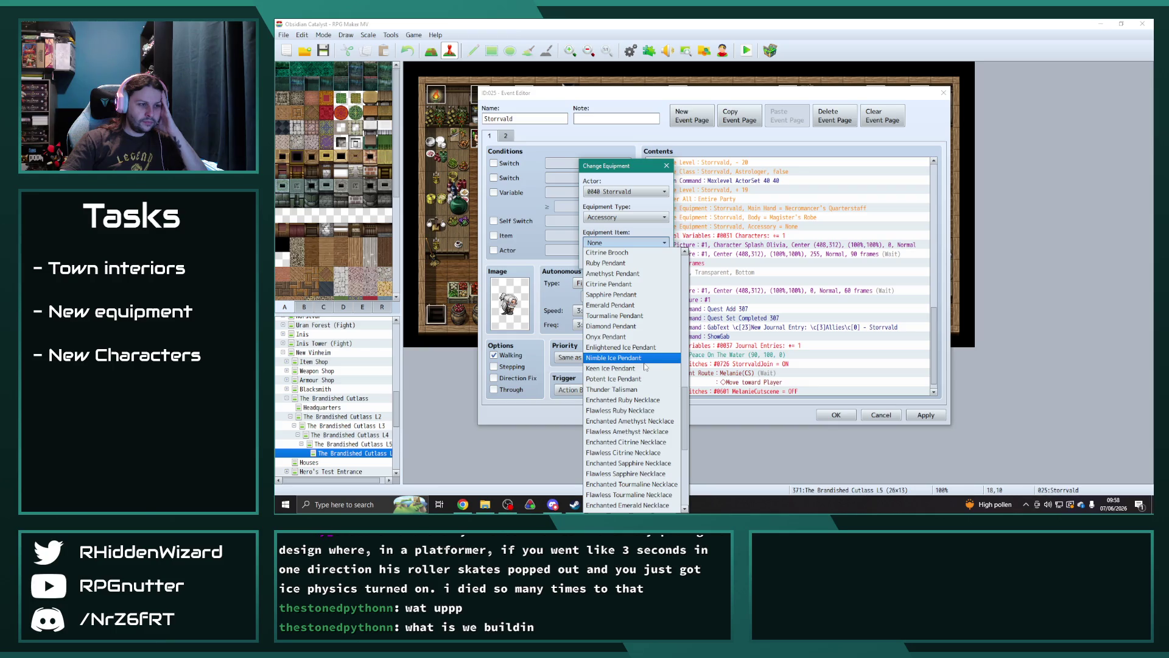
click(645, 347)
click(604, 263)
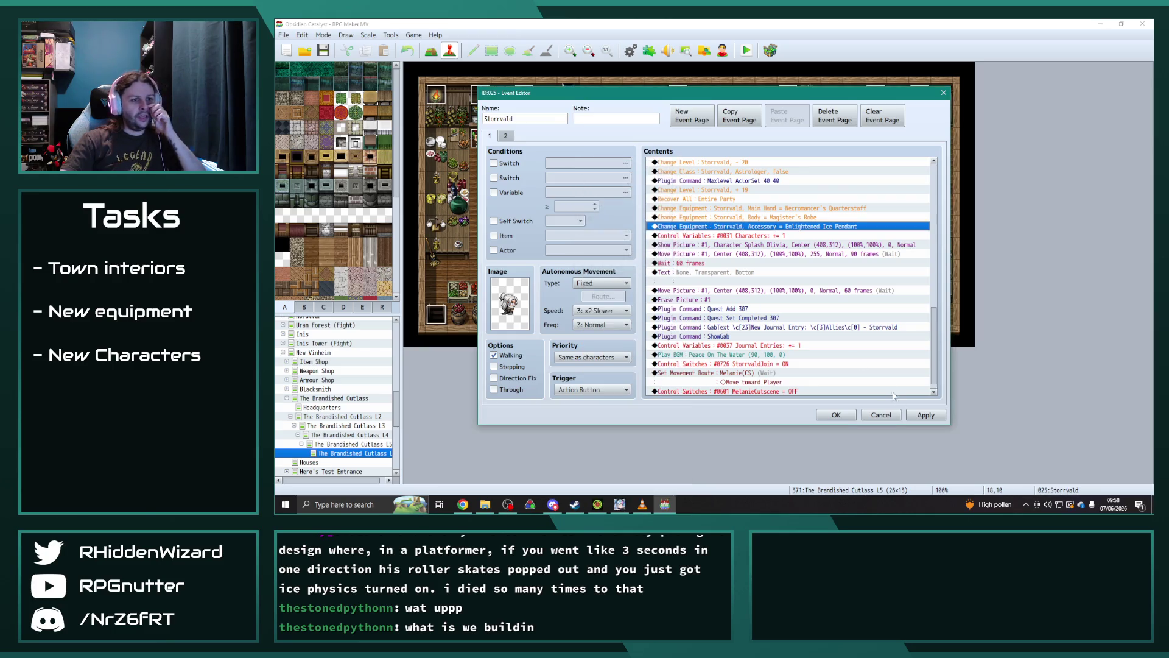
click(895, 413)
click(631, 50)
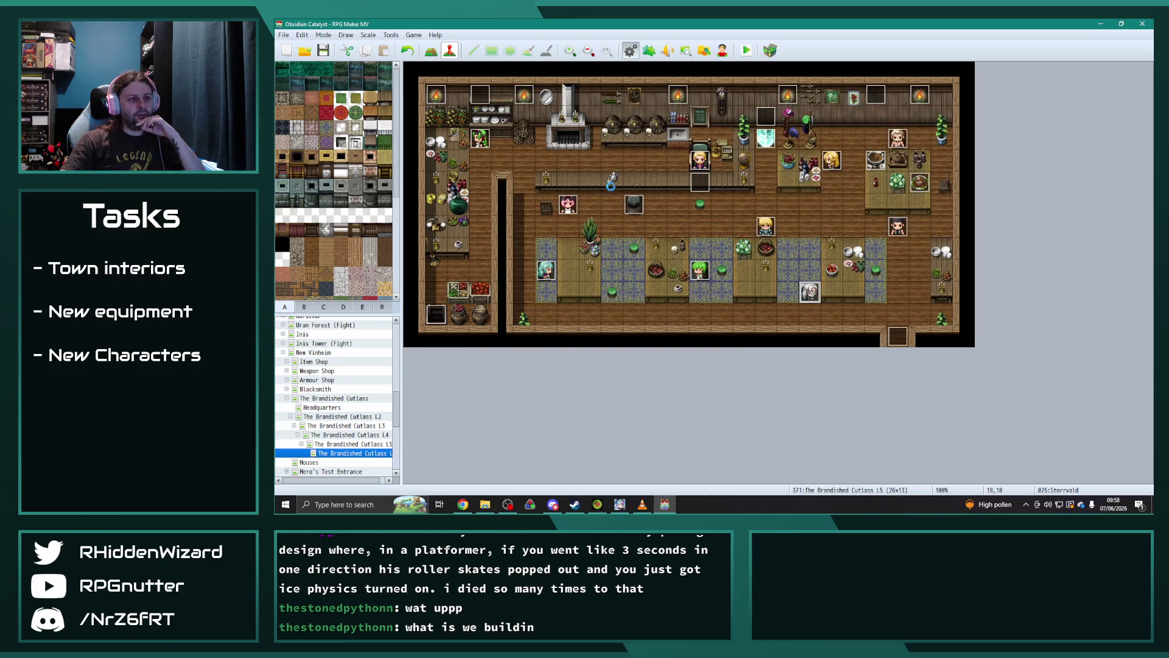
- Compare the Enlightened, Nimble, Keen and Potent Ice Pendant stats in the Armors list
drag(610, 275, 607, 329)
click(553, 216)
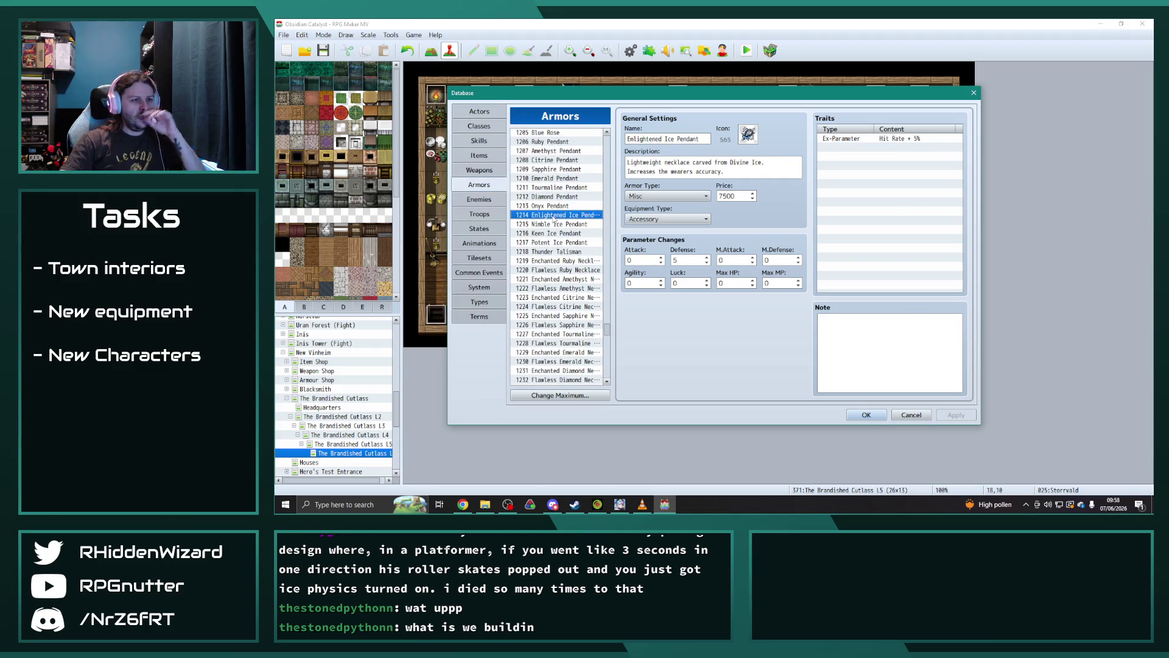
click(554, 222)
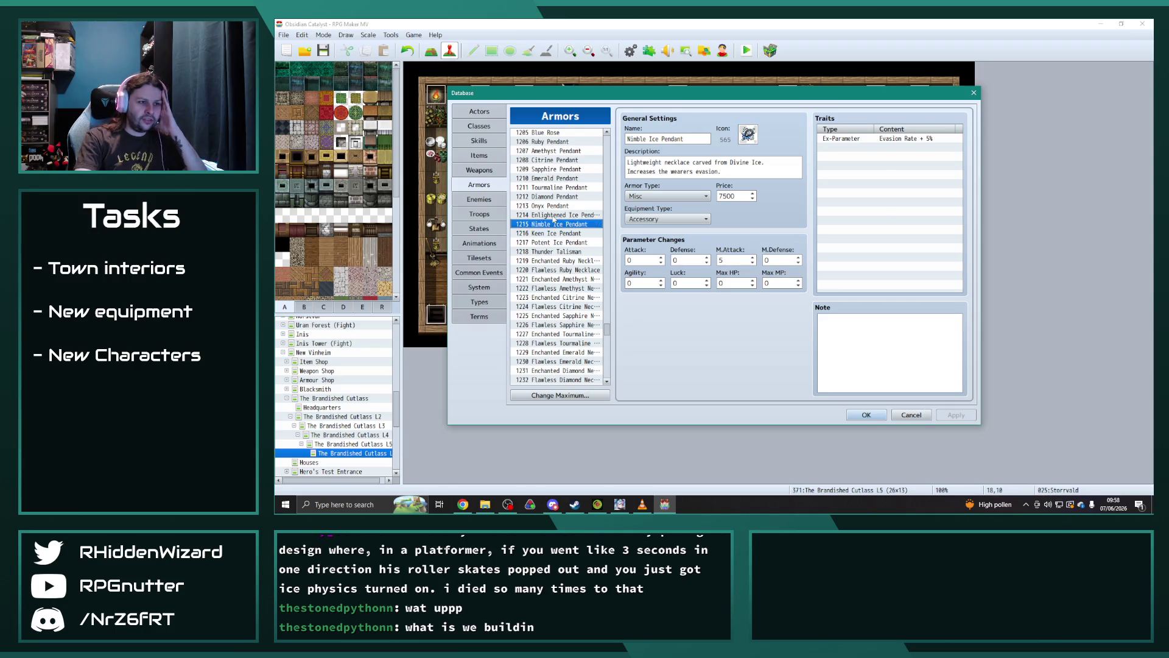
click(552, 217)
click(553, 220)
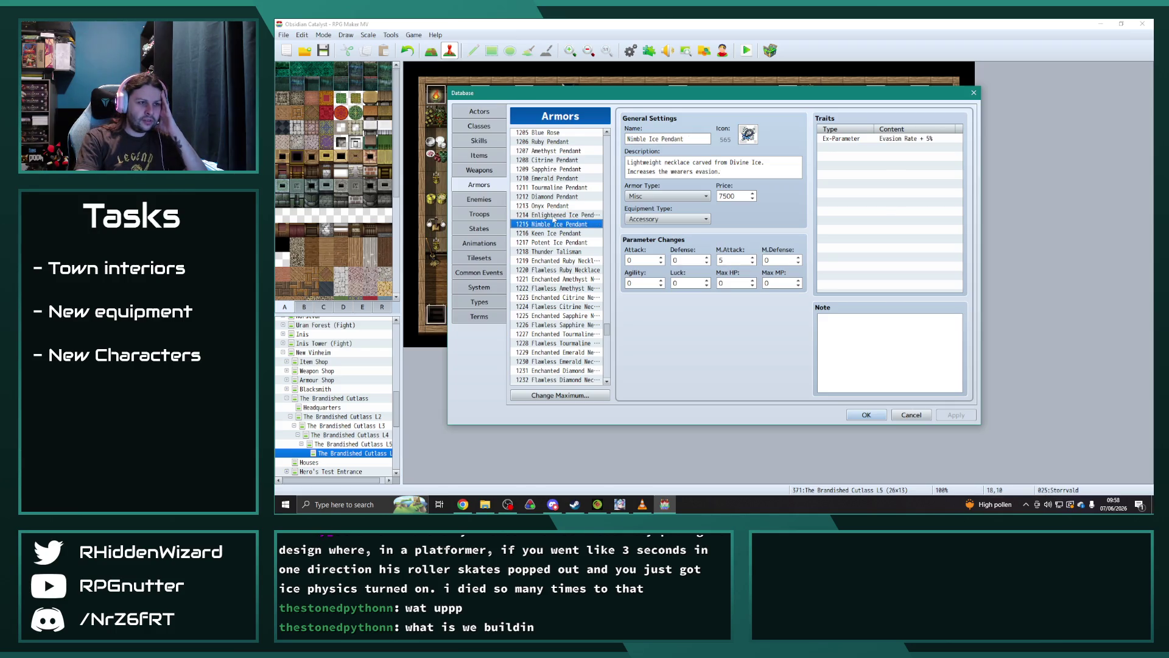
key(Up)
key(Down)
key(Down)
key(Down)
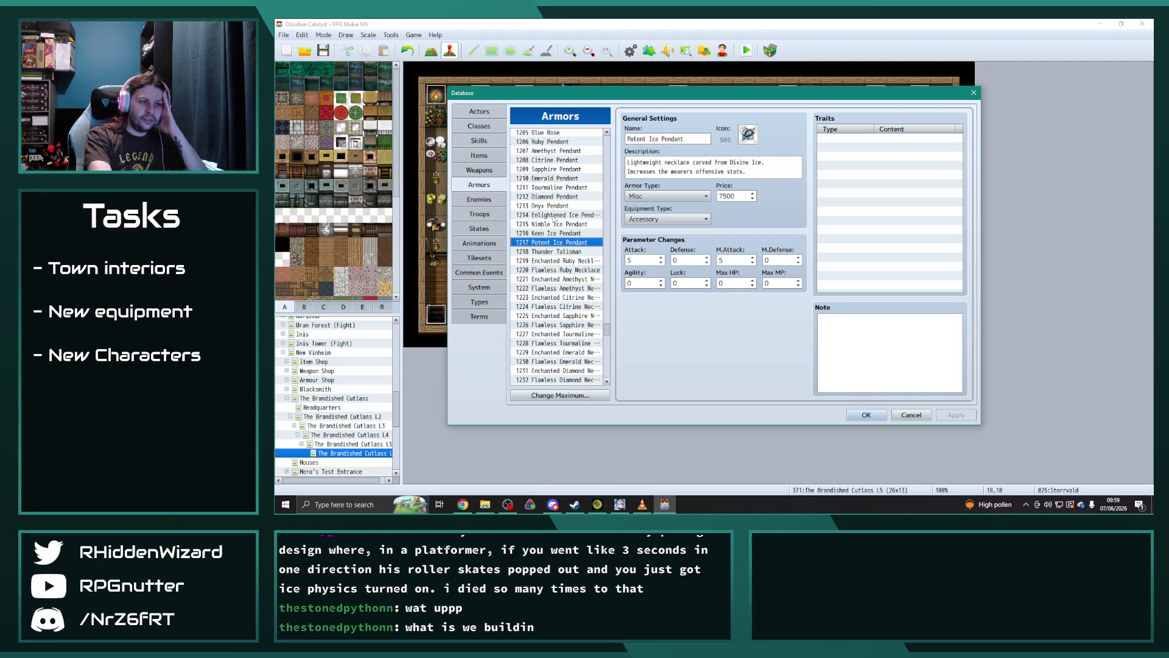
key(Up)
key(Down)
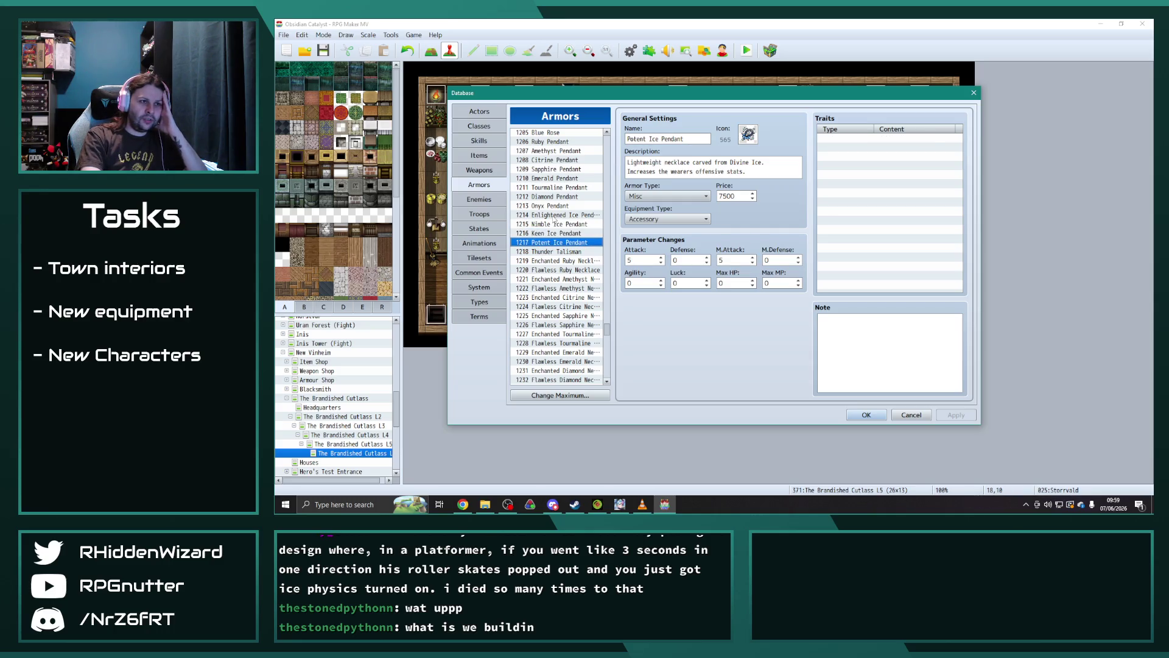
- Review the Thunder Talisman and compare the Enchanted and Flawless Citrine Necklaces
key(Down)
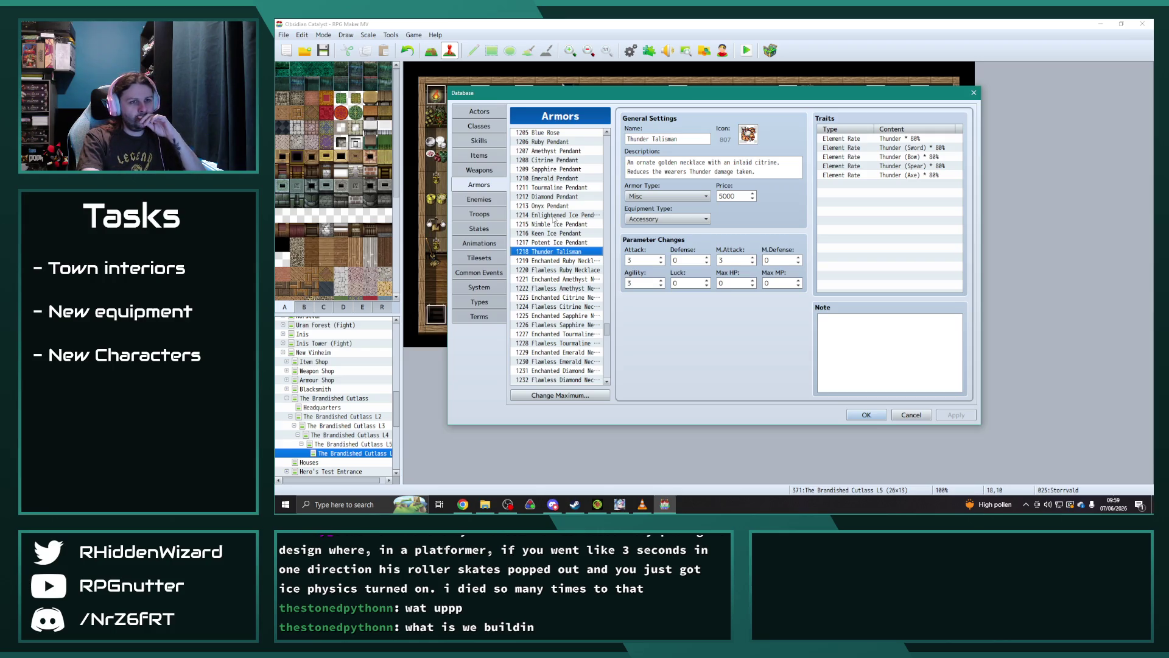
key(Down)
key(Down)
key(Down)
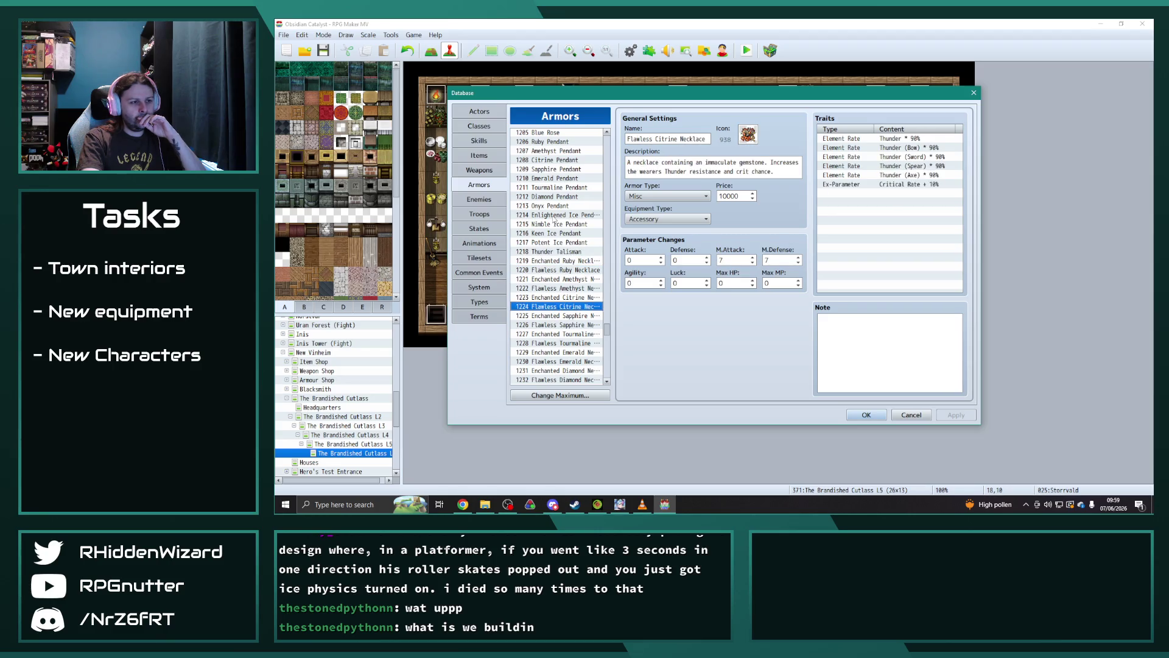
key(Up)
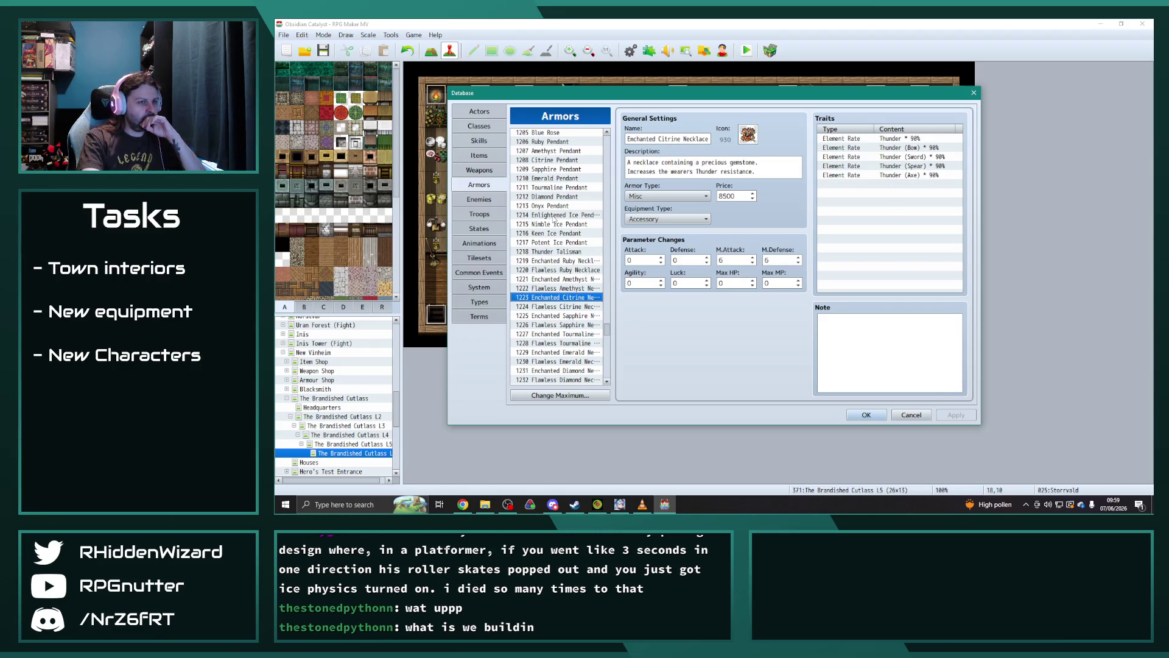
key(Down)
key(Up)
key(Down)
- Compare the Keen and Potent Ice Pendants again, then close the Database
key(Up)
key(Up)
key(Up)
key(Down)
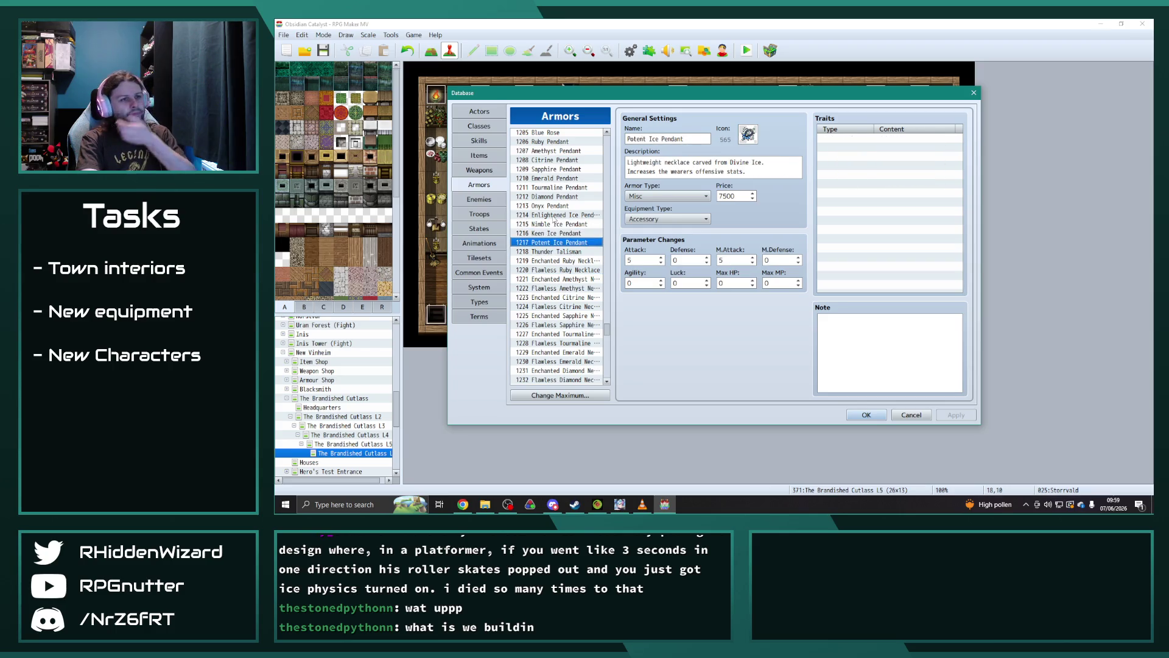
key(Up)
key(Down)
key(Up)
key(Down)
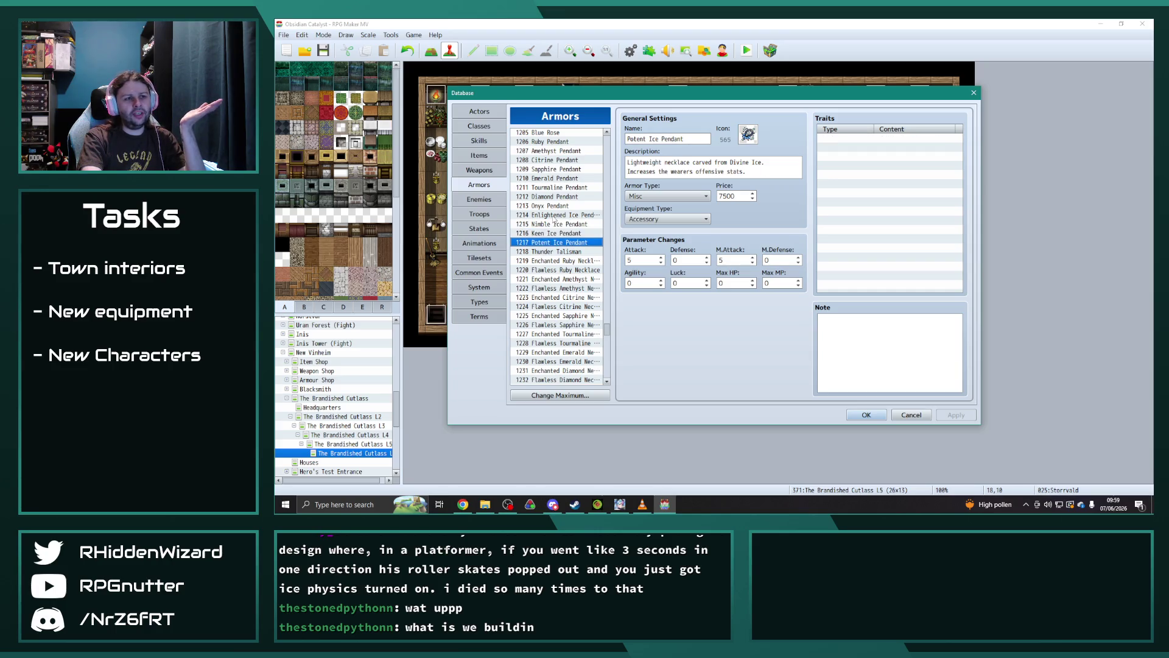
click(864, 417)
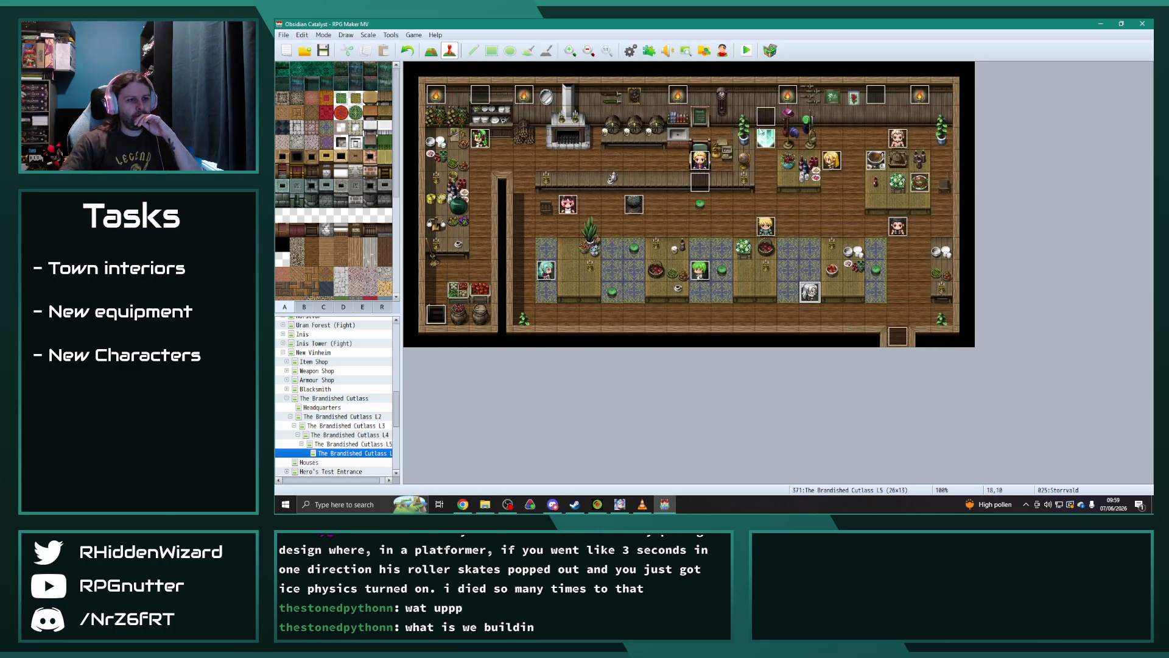
- Change the Storrvald event's accessory Change Equipment command to Potent Ice Pendant and apply it
double_click(813, 293)
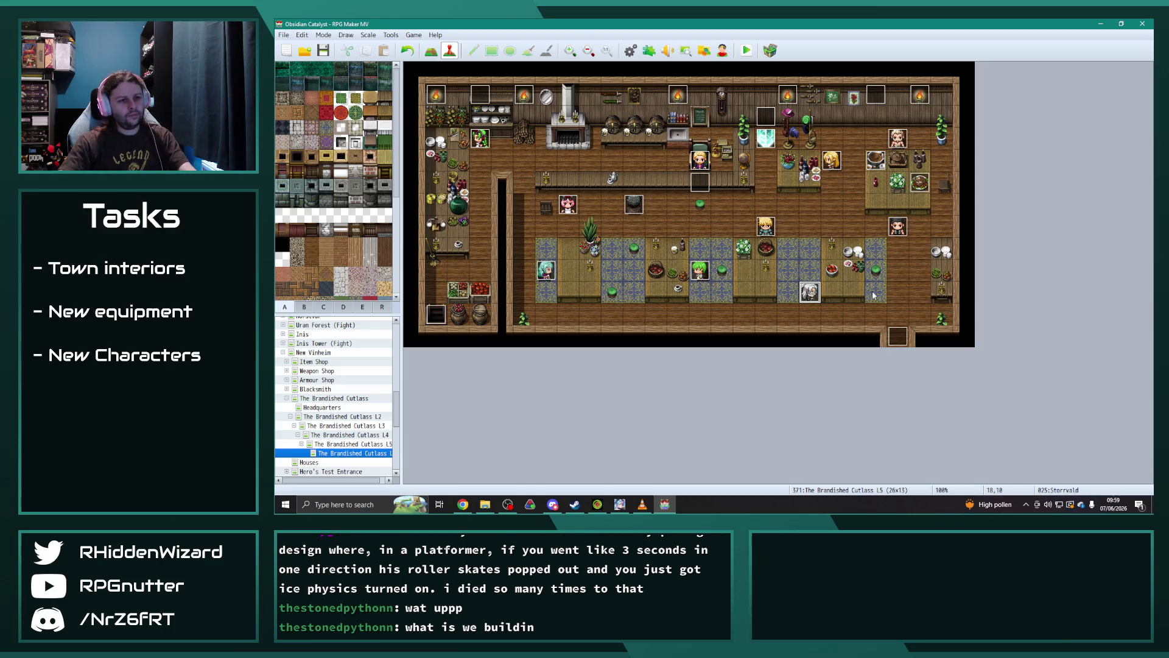
drag(932, 216, 942, 418)
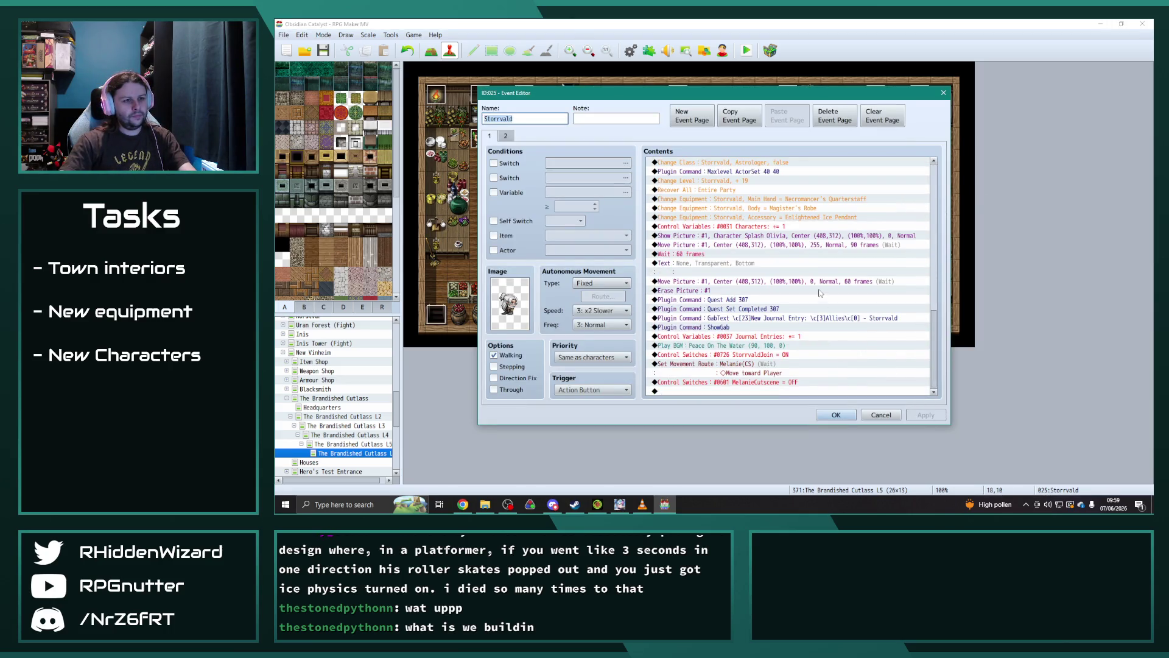
double_click(778, 217)
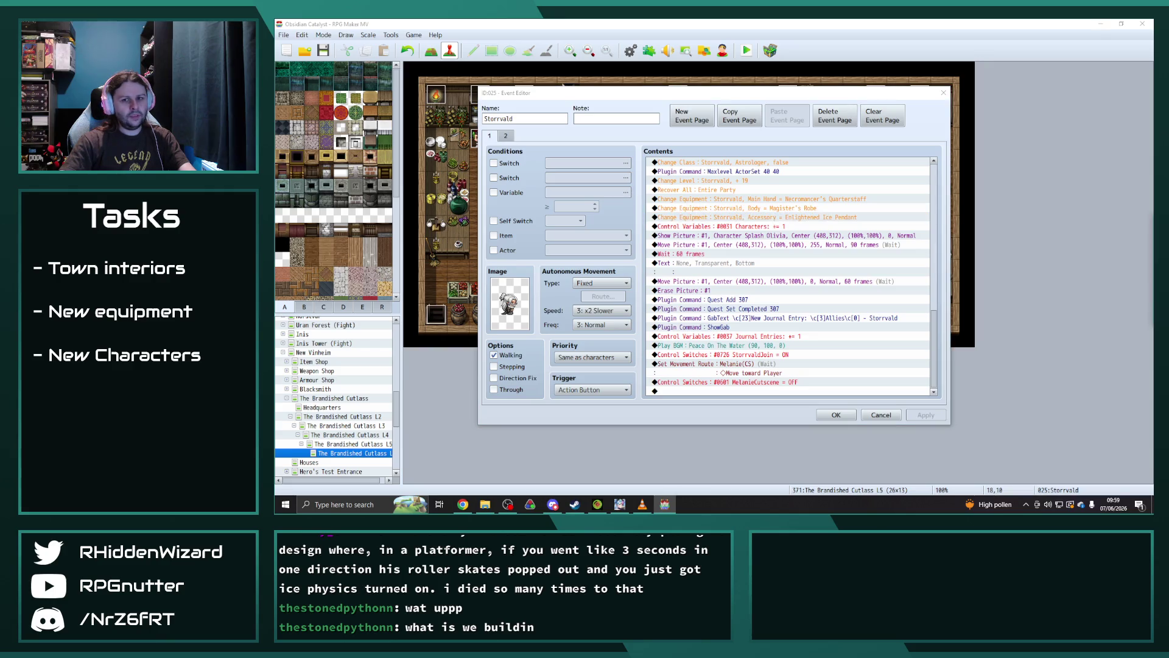
click(553, 228)
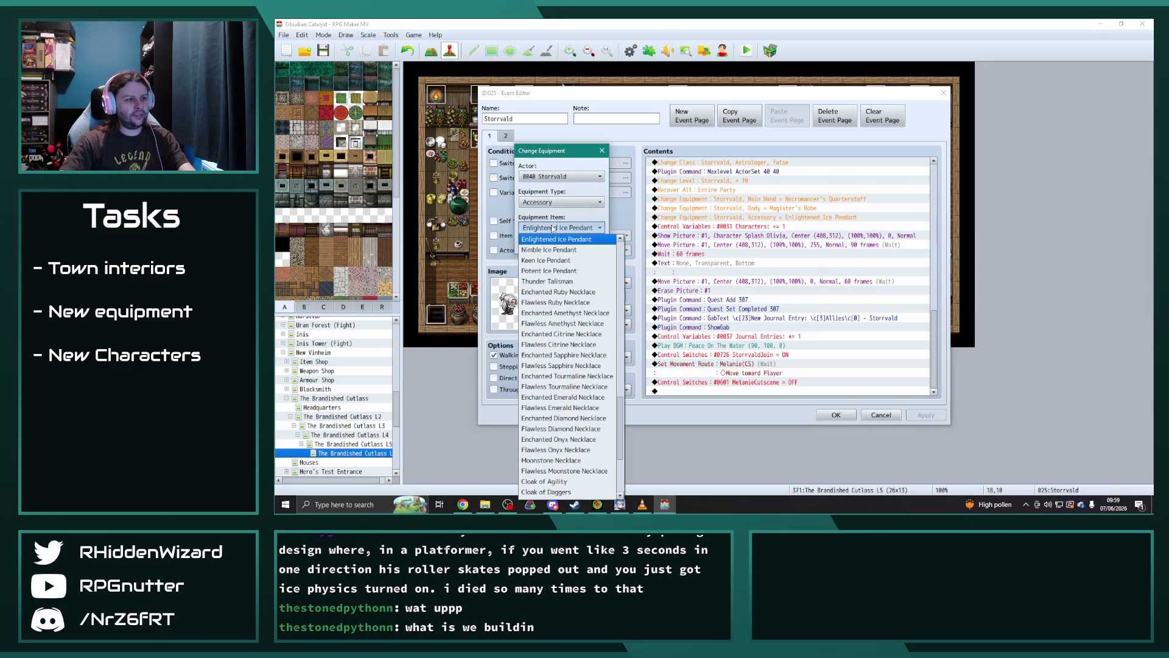
click(557, 270)
click(540, 243)
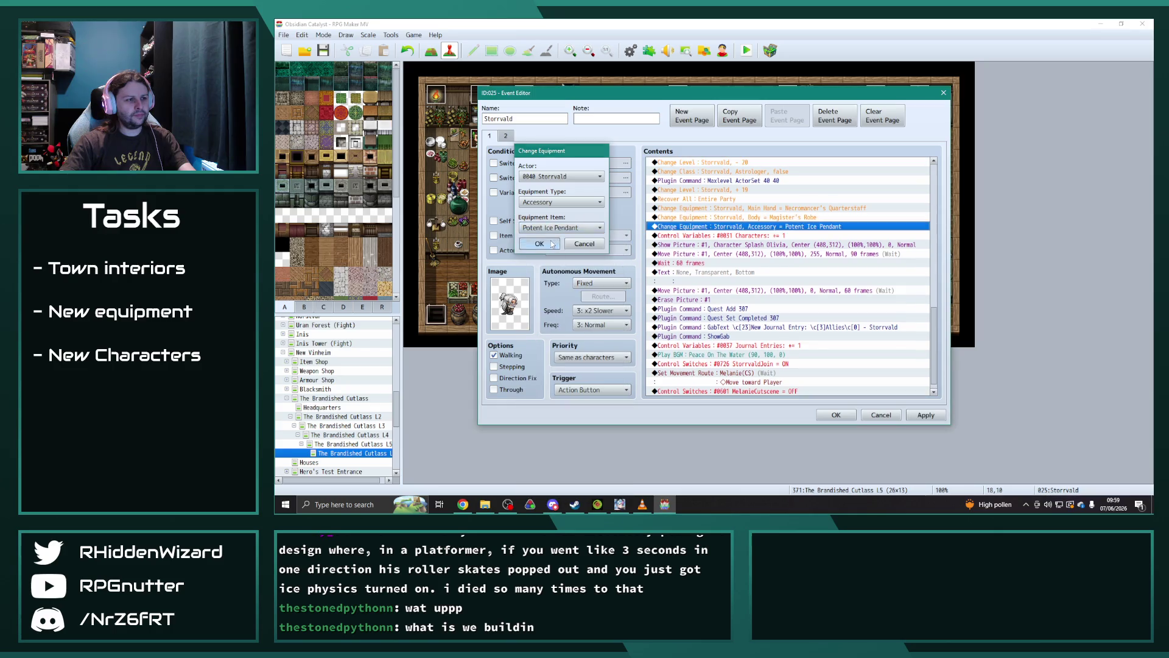
click(925, 414)
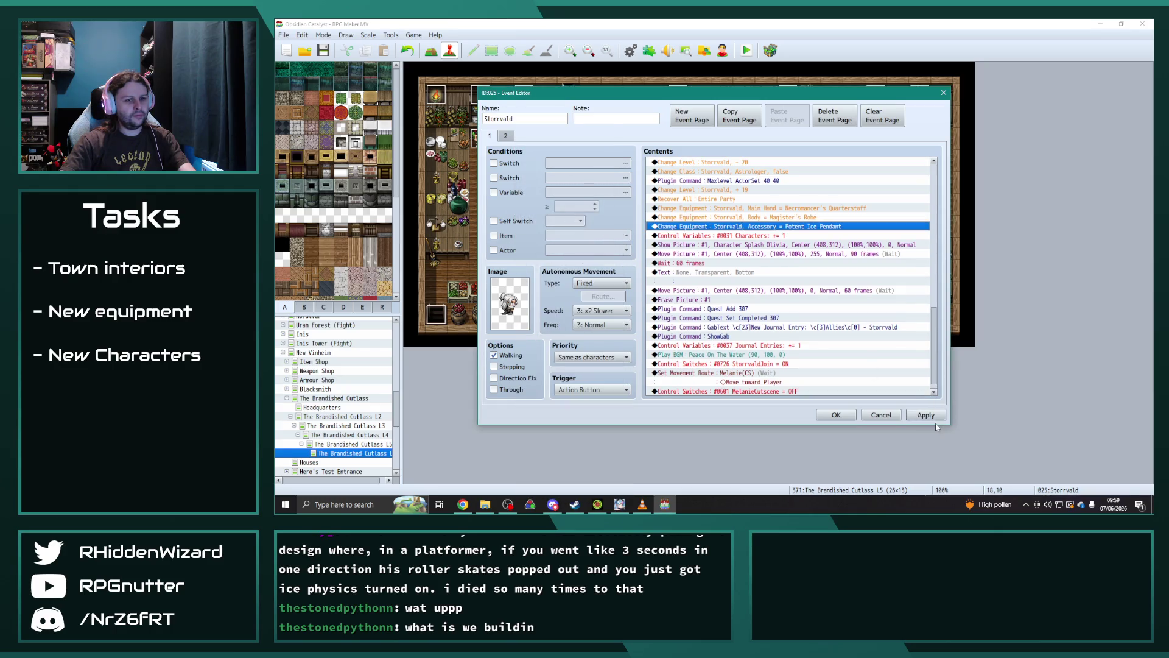
click(836, 416)
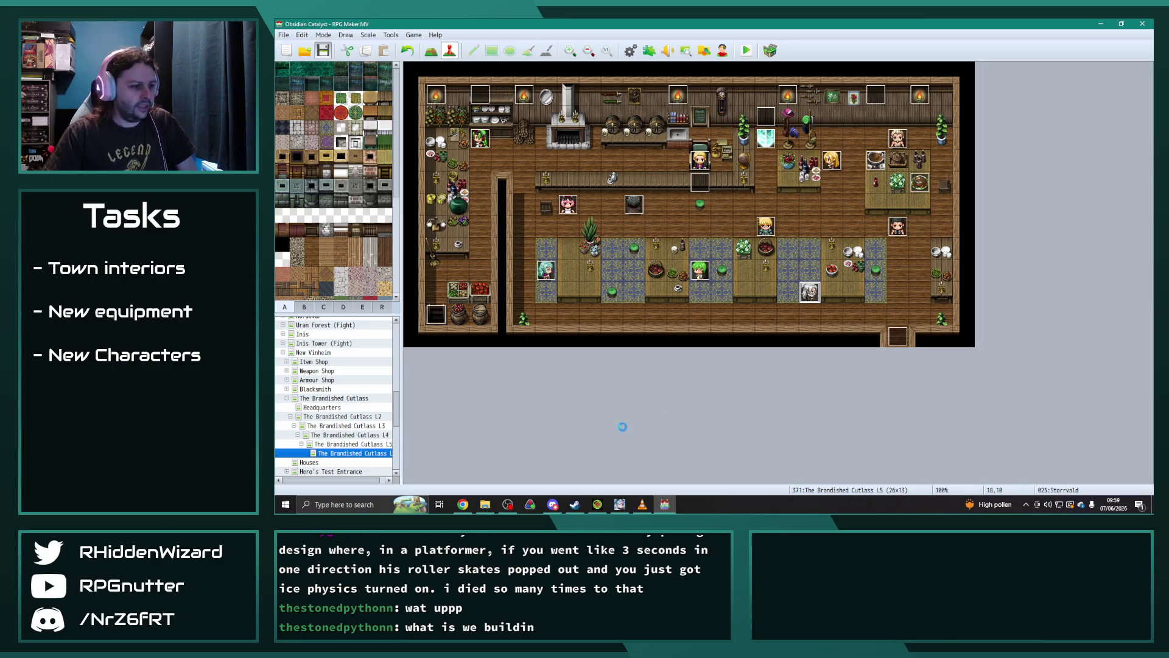
click(463, 505)
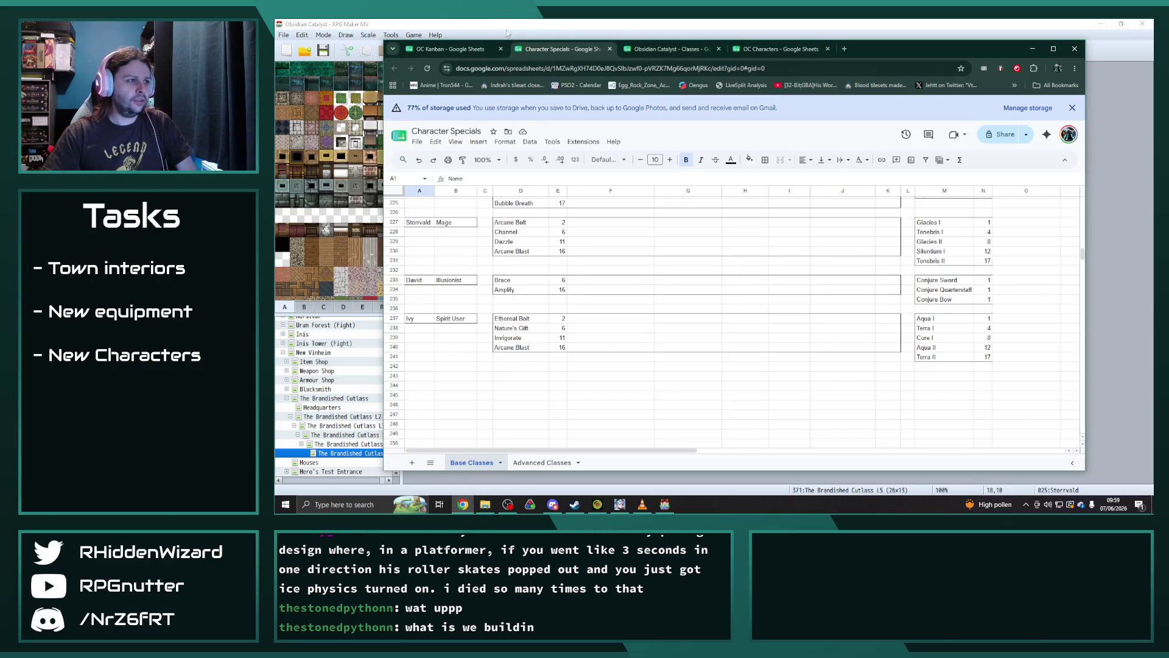
- On sheet C11, move the recruit events task from E2 to G70, autofit column G, shade it light green
click(444, 50)
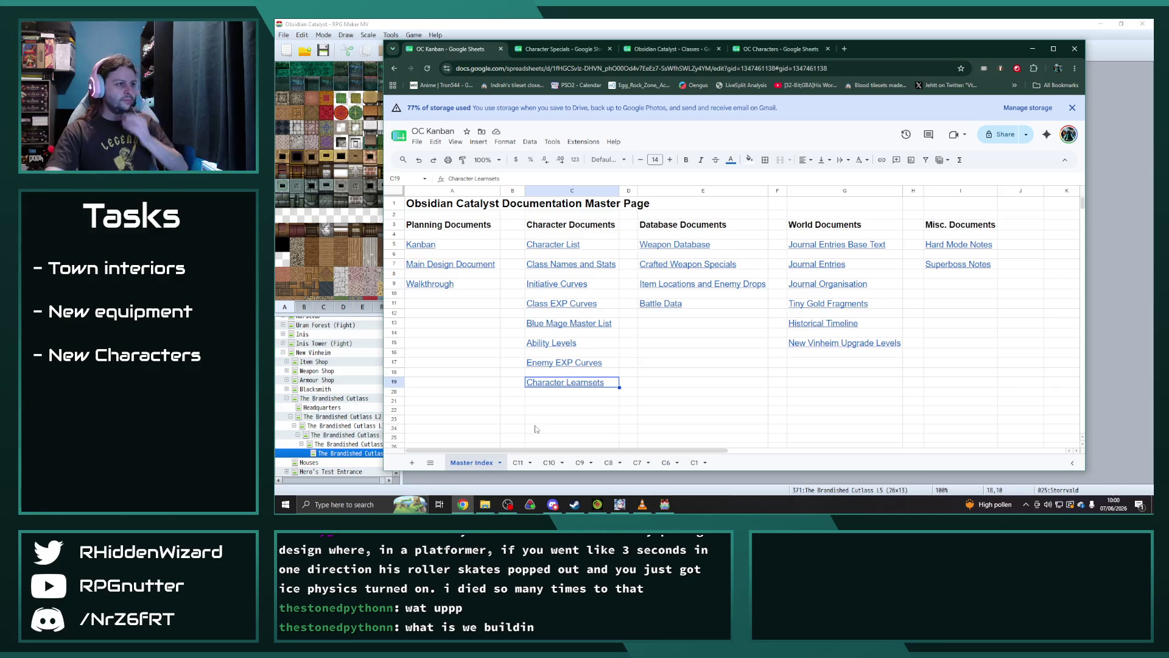
click(518, 463)
click(752, 229)
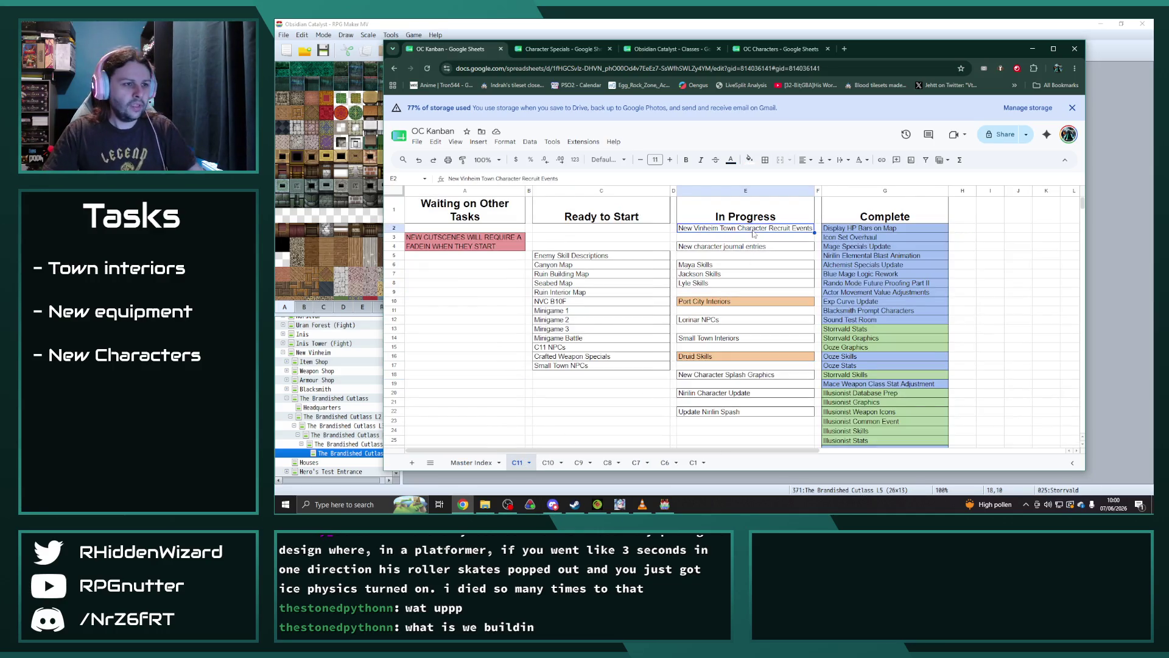
scroll(863, 371, down, 12)
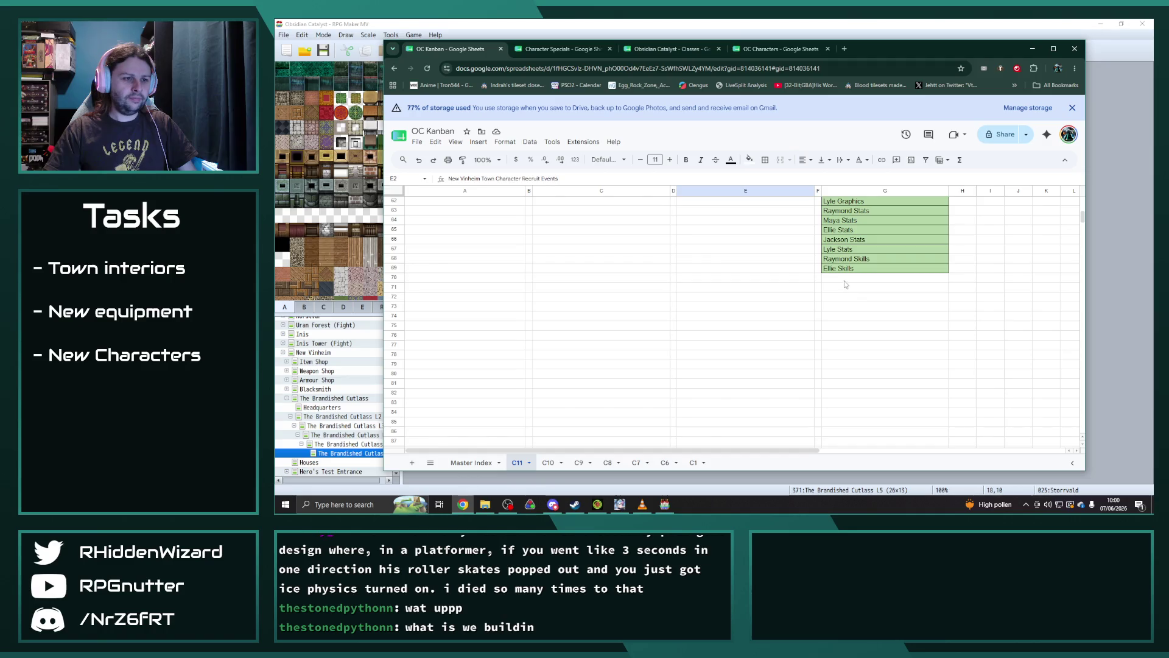
click(845, 279)
text(New Vinheim Town Character Recruit Events)
double_click(948, 191)
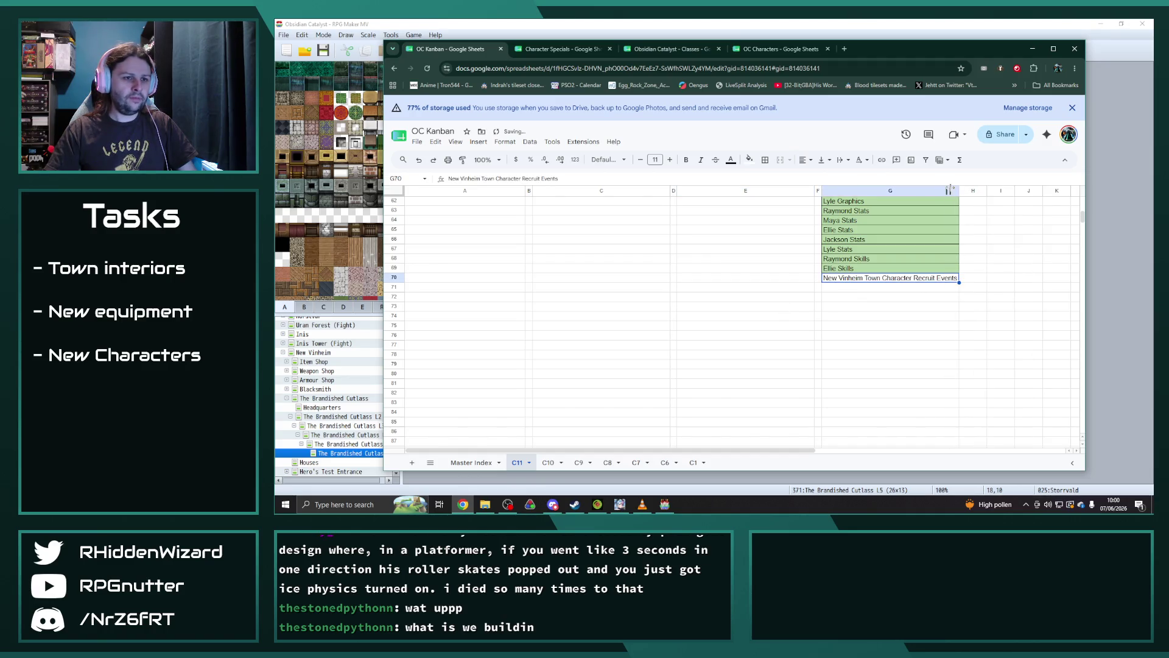
click(749, 159)
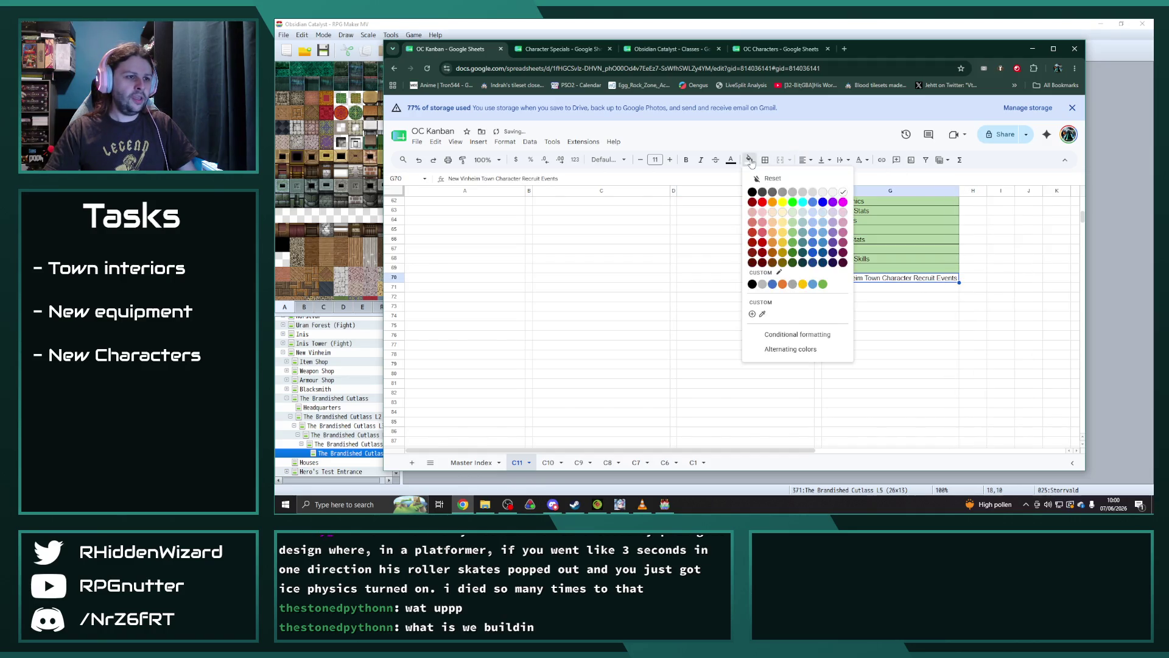
click(793, 217)
click(886, 307)
scroll(718, 336, up, 10)
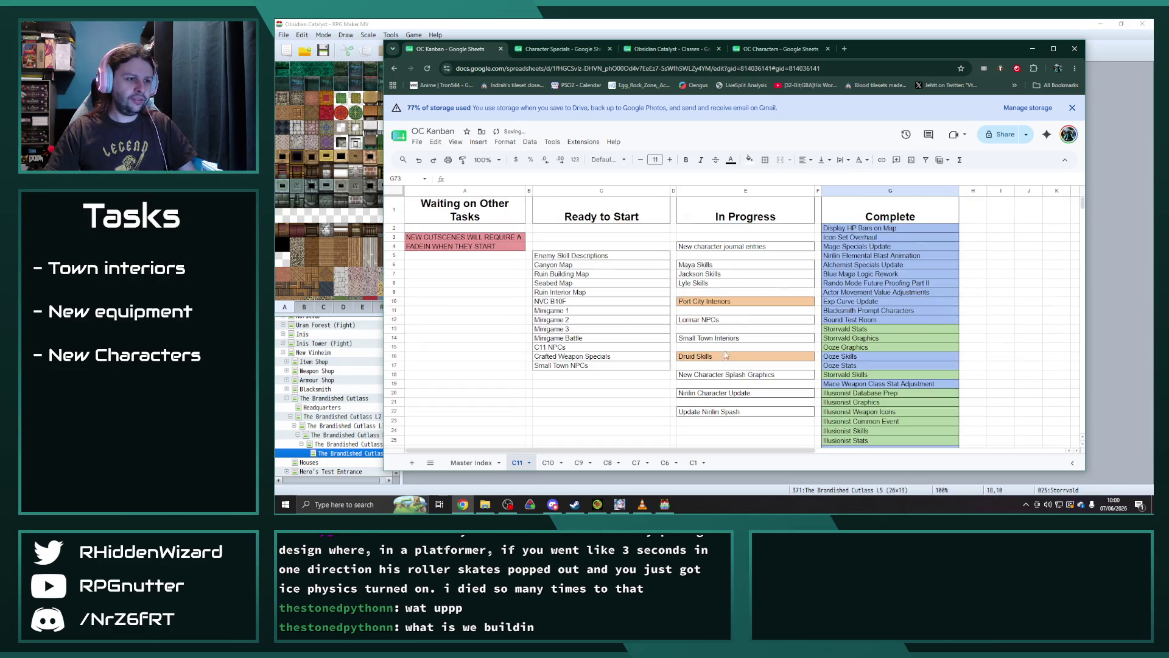
- Add 'Boat Event to Marr' and '11-1 Pre Battle', moving the remaining tasks down to C18
click(553, 239)
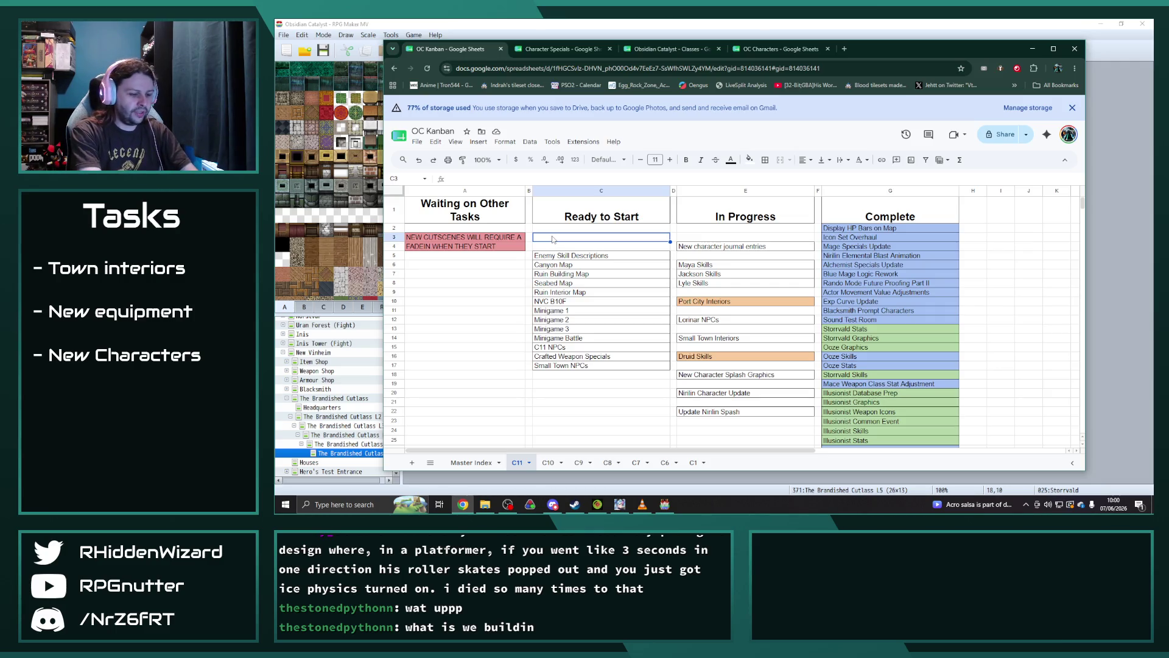
text(Boat E)
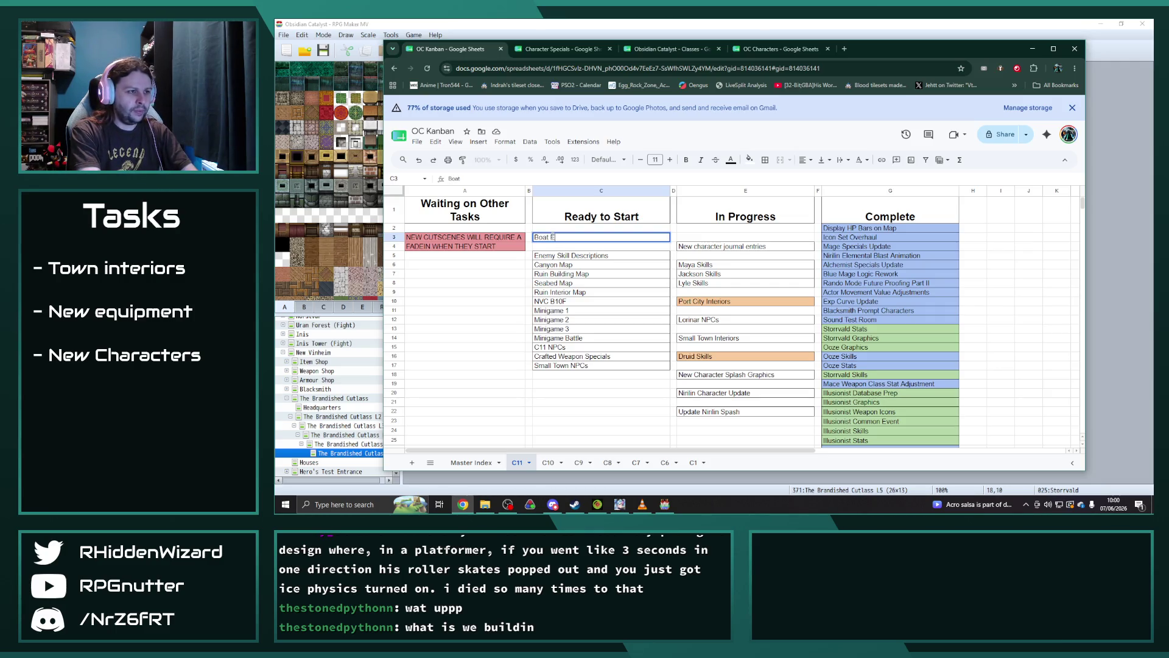
text(rr)
key(Return)
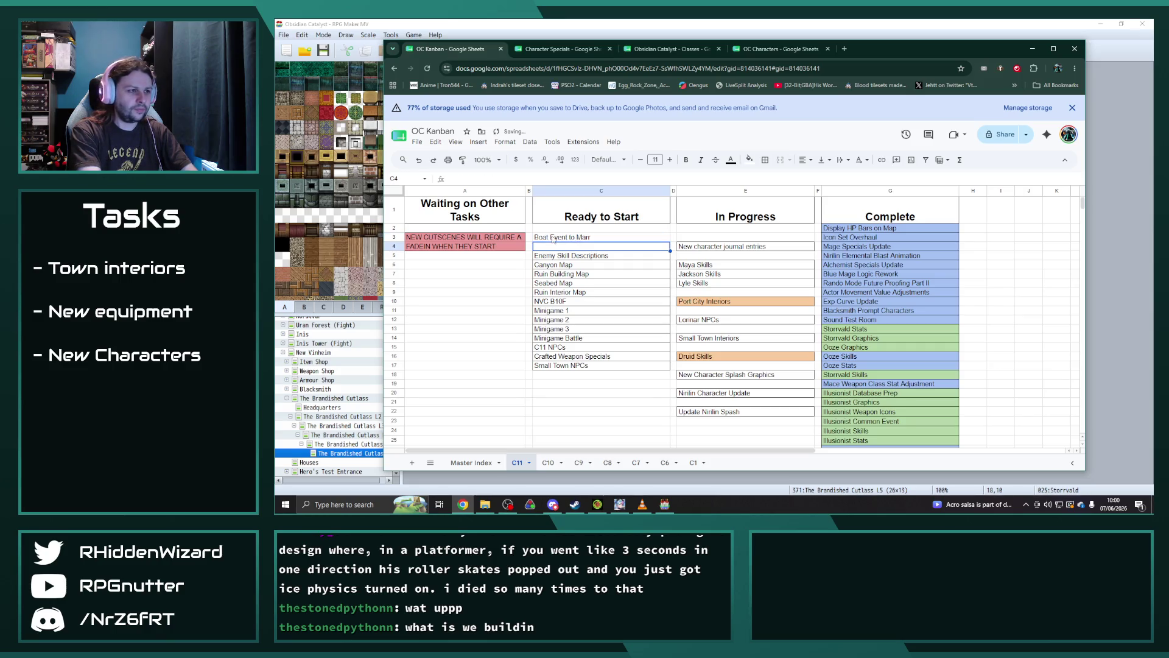
text(11-1)
text( Boss Battle)
key(Return)
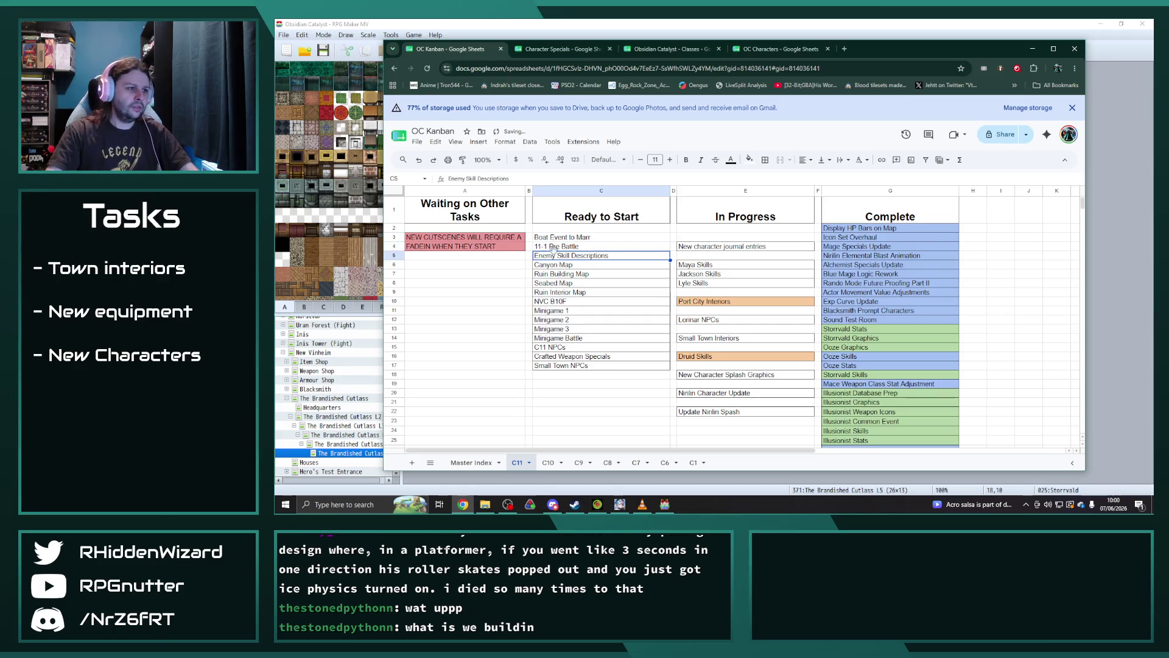
drag(590, 260, 552, 373)
key(ctrl+c)
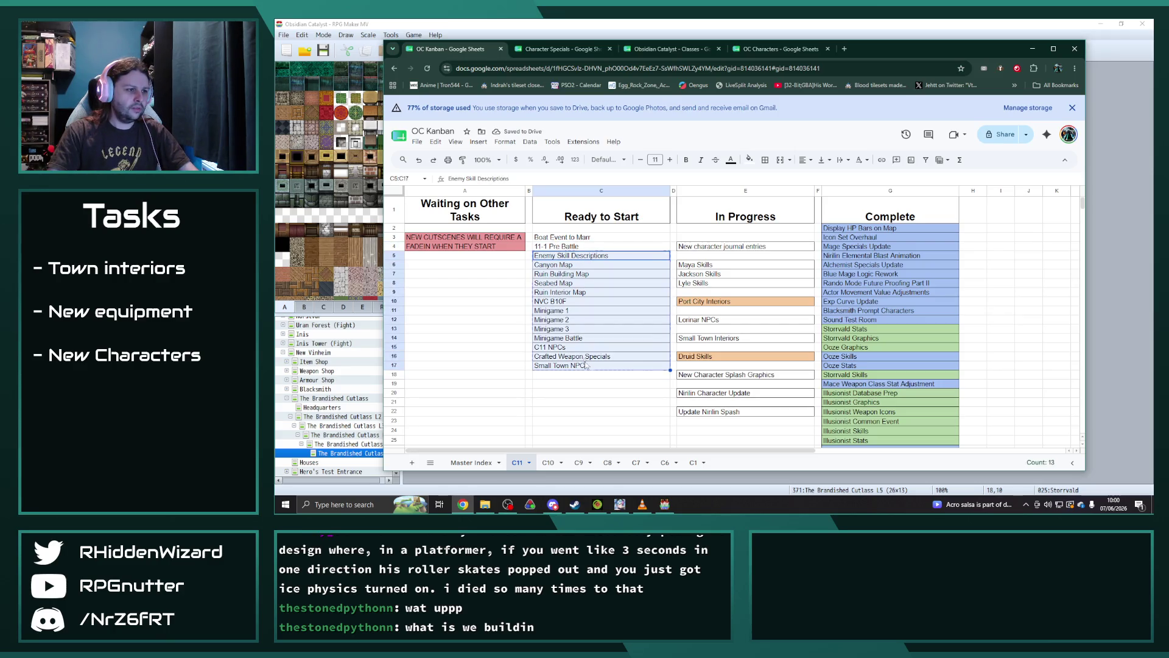
click(552, 376)
key(ctrl+v)
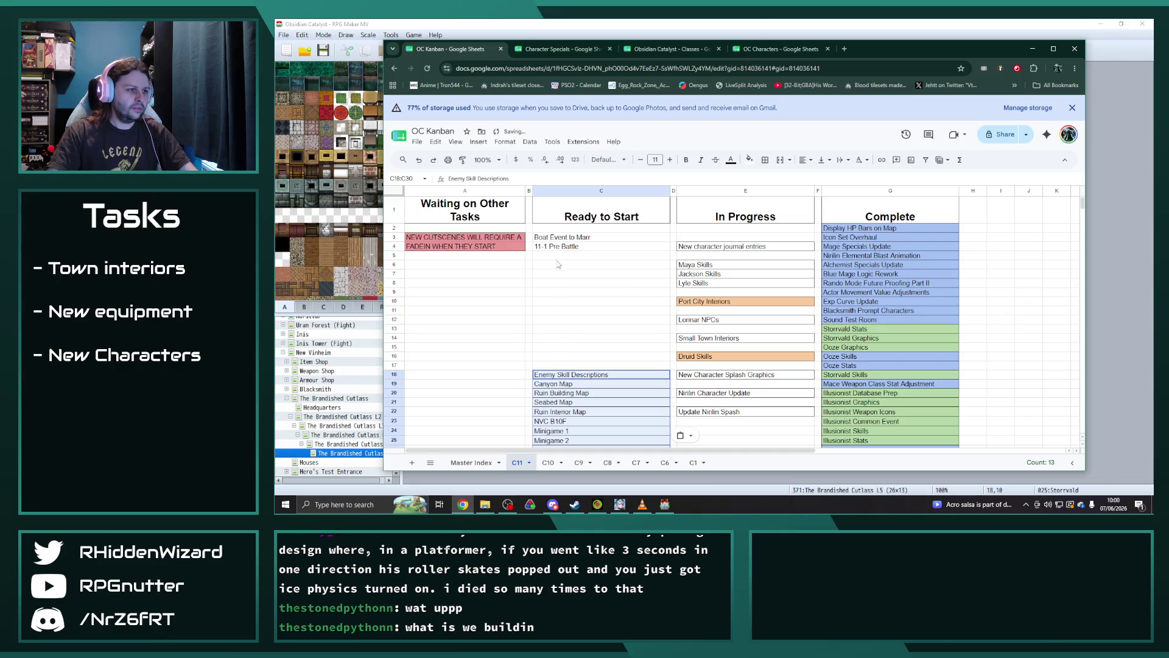
- Add 11-1 Post Battle, Mayor Scene 1, Jackson Scene 1, Mayor Scene 2 and 11-2 Pre Battle
click(557, 256)
text(11-1Pos)
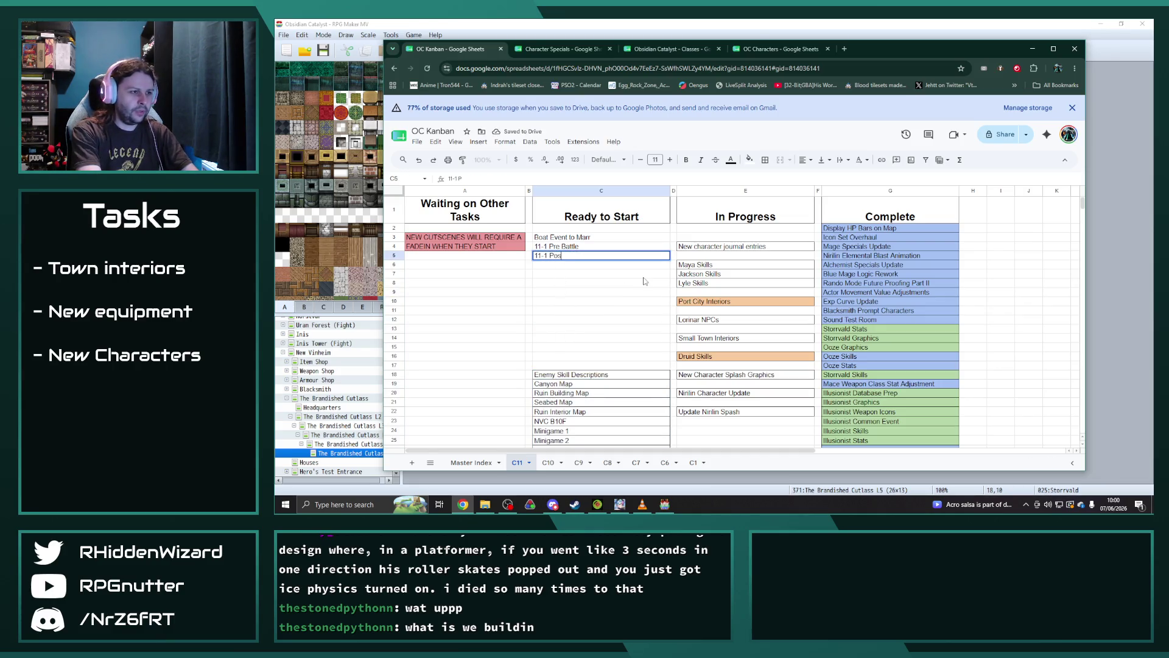
text(le)
key(Return)
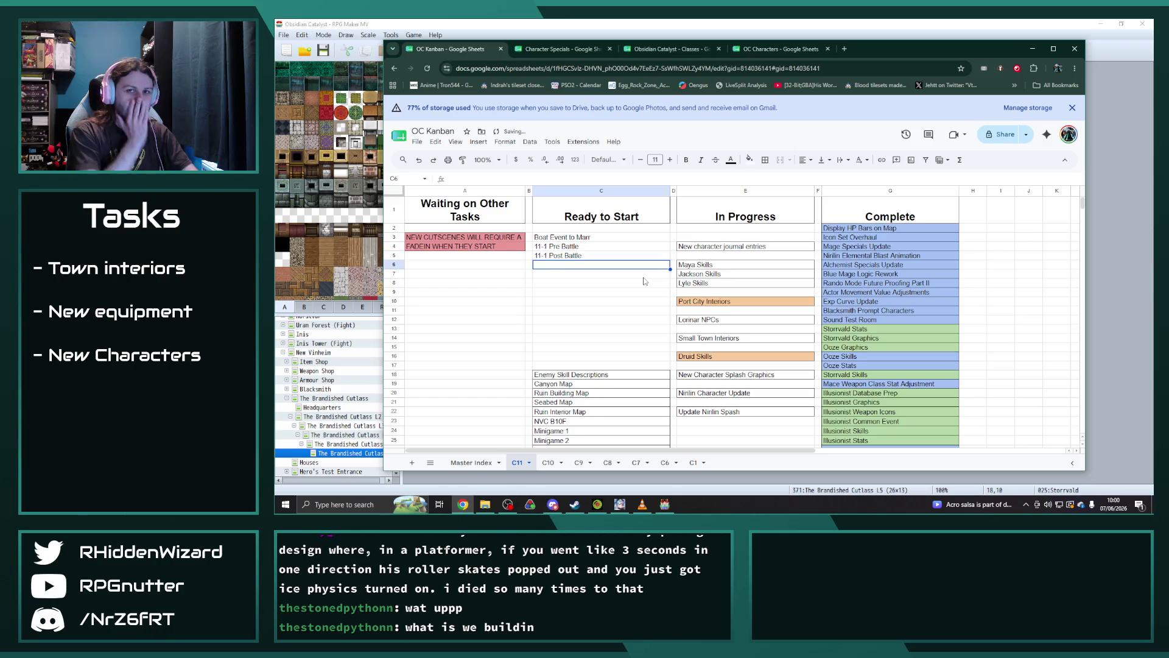
text(Mayor Scene 1)
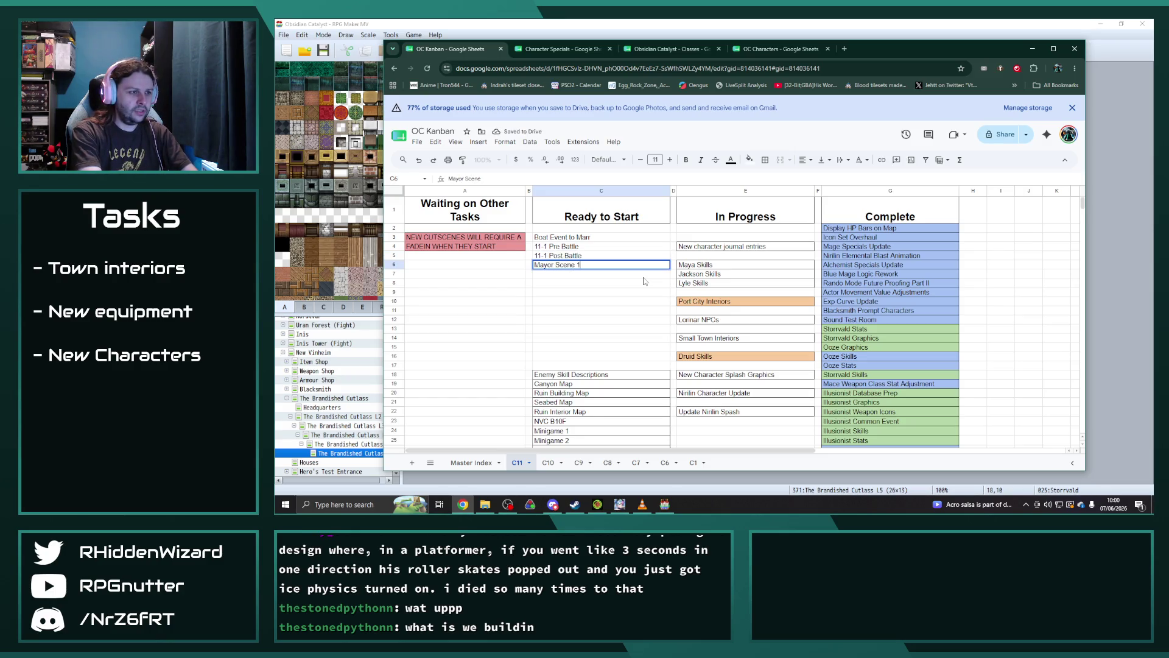
key(Return)
text(Jackson Scene)
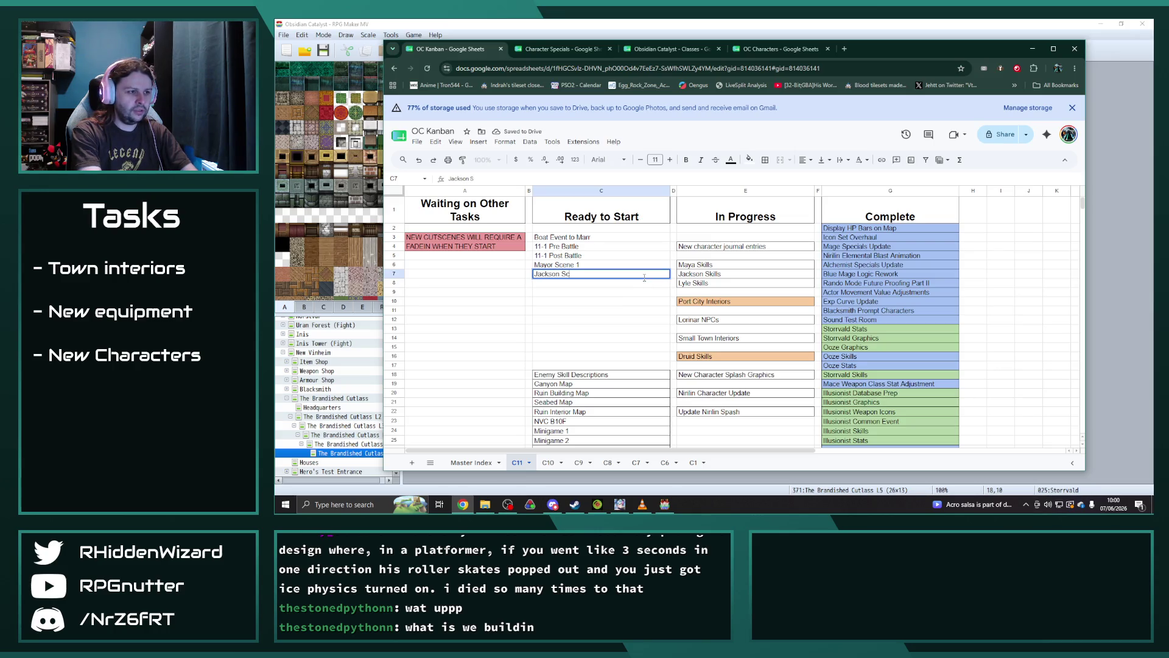
text( 1)
key(Return)
text(Mayo)
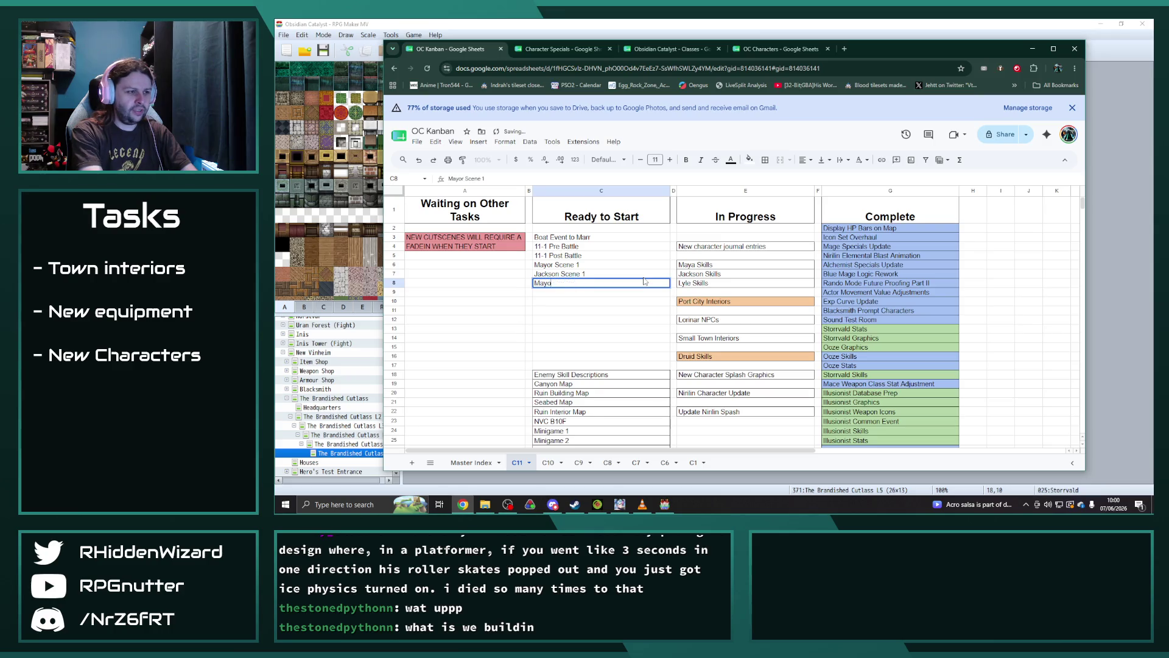
text(r Scene 2)
key(Return)
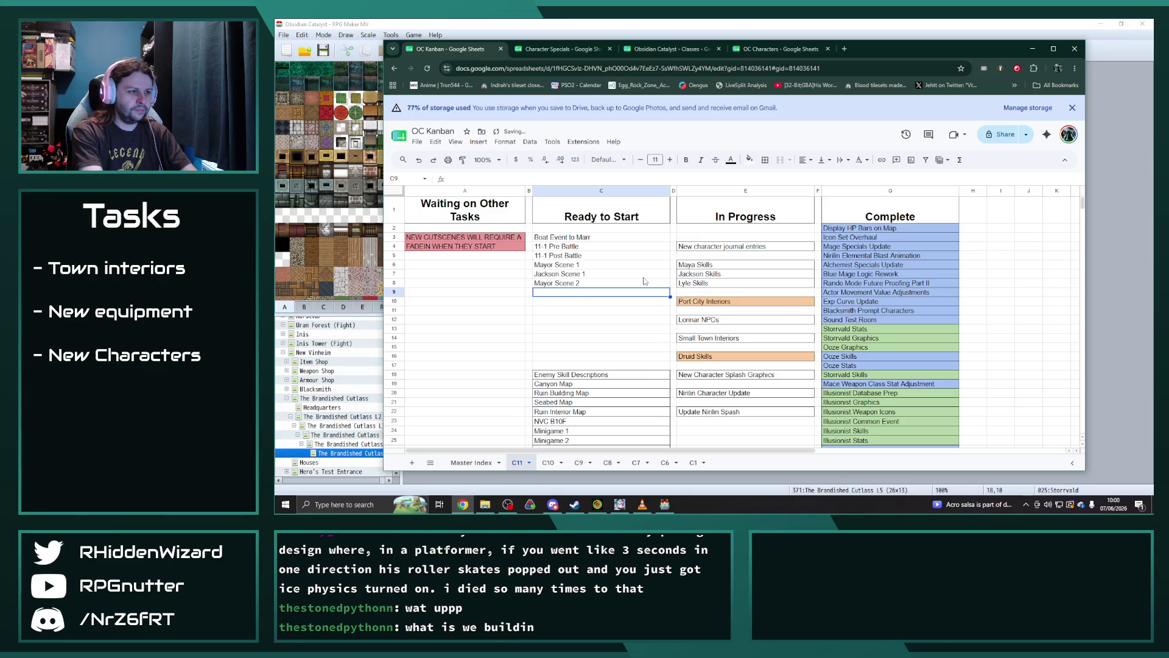
text(1)
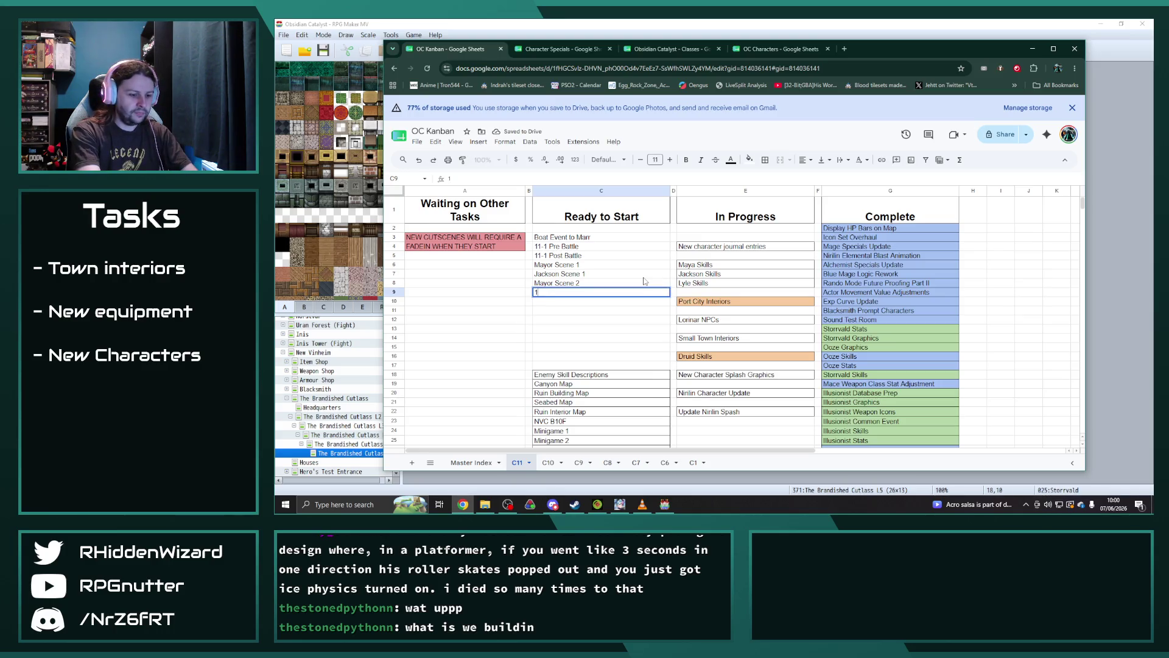
text(1-2 Pre Battl)
key(Return)
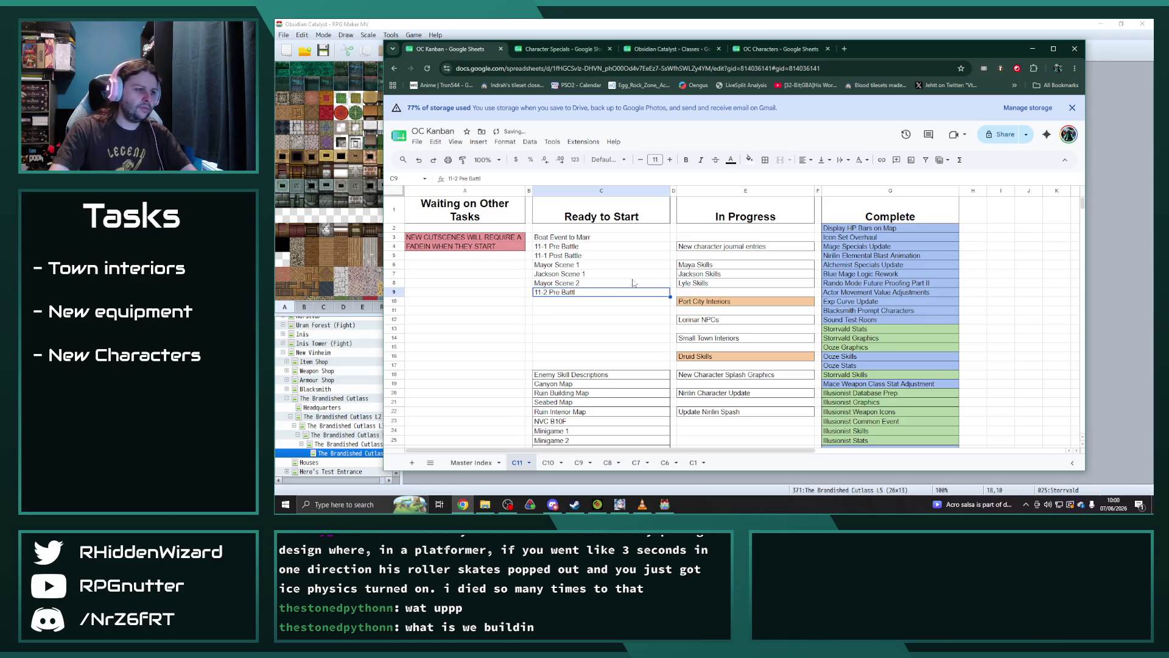
- Correct the '11-2 Pre Battle' spelling and add '11-2 Post Battle'
double_click(594, 292)
text(e)
key(Return)
text(11-2 Post Battle)
key(Return)
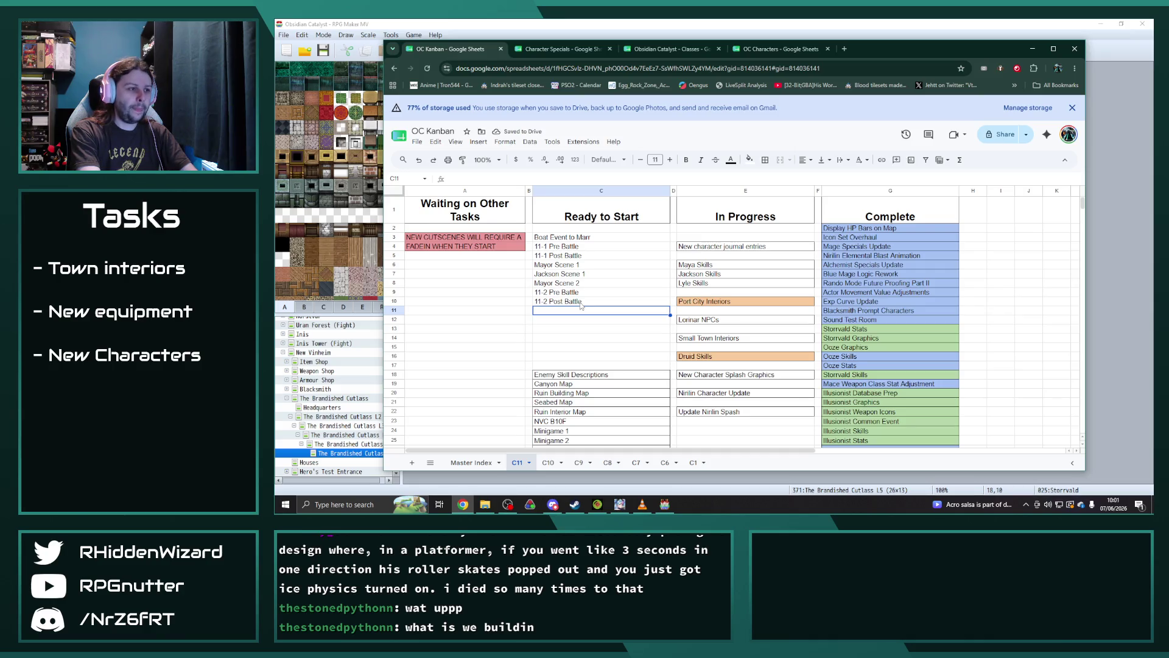
text(Mayor Scene 3)
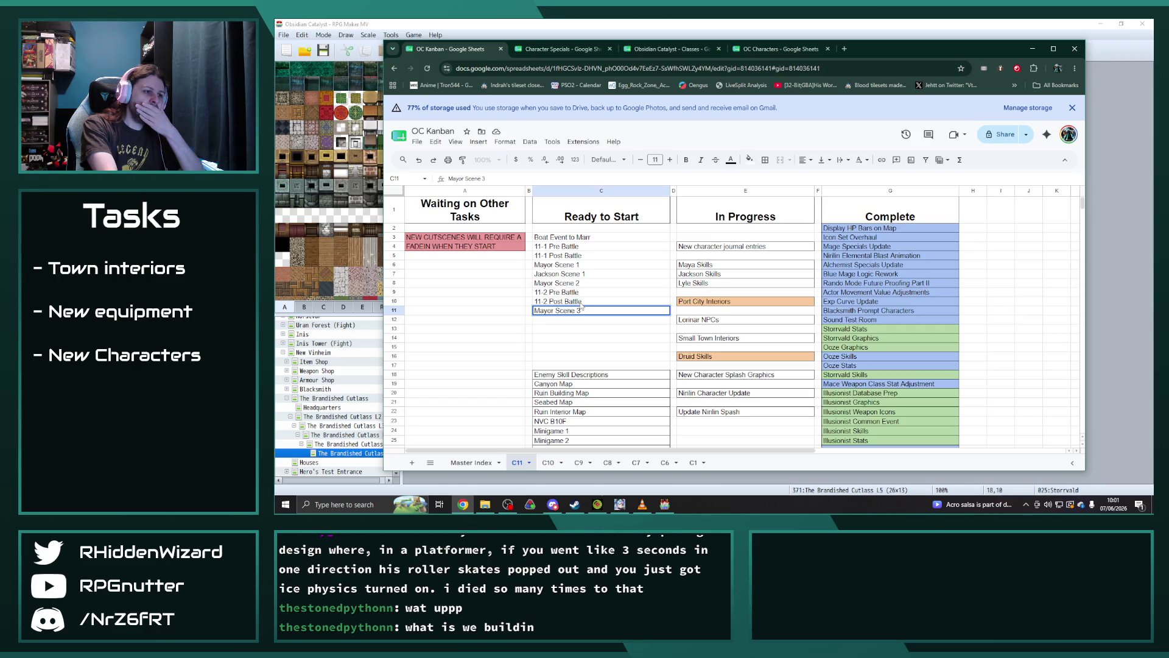
key(BackSpace)
key(BackSpace)
key(BackSpace)
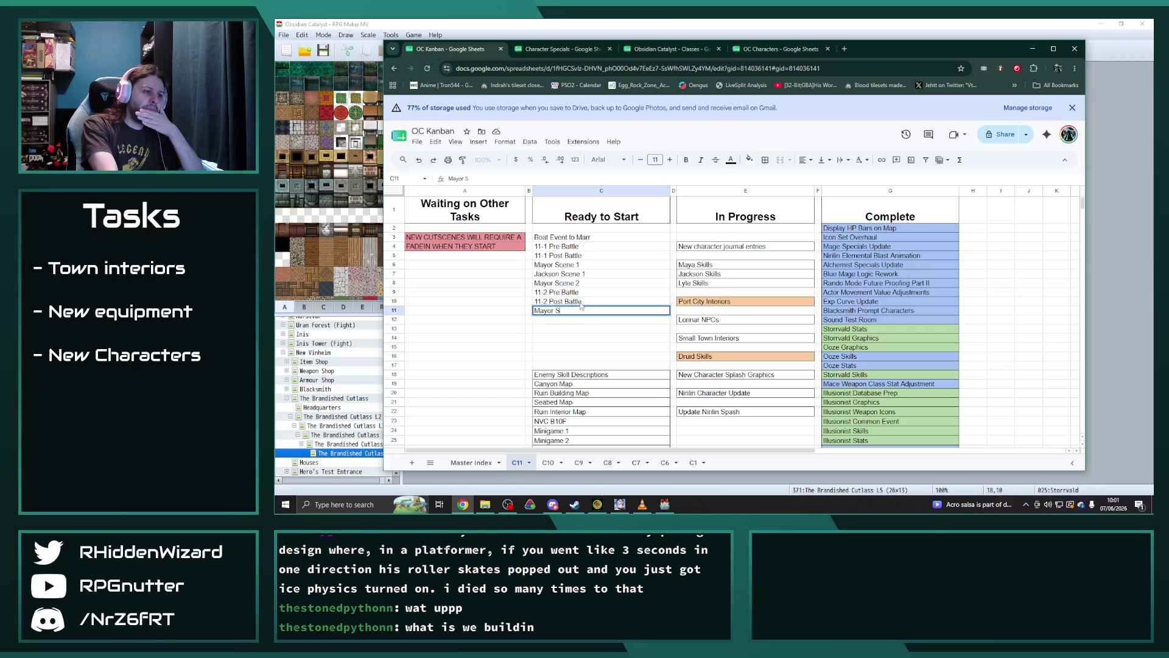
key(BackSpace)
key(BackSpace)
key(BackSpace)
key(Return)
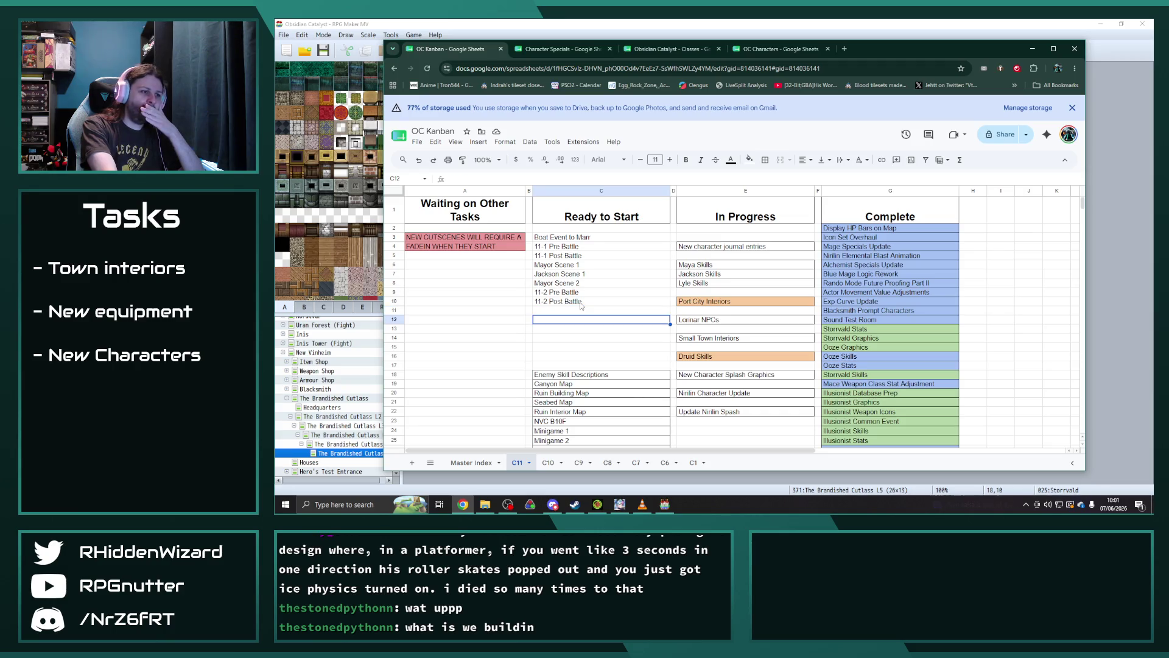
- Move Mayor Scene 3 below the 11-2 battles and close the empty row
key(Up)
key(Up)
key(Up)
key(ctrl+x)
key(Down)
key(Down)
key(Down)
key(ctrl+v)
key(shift+Up)
key(shift+Up)
key(ctrl+x)
key(Up)
key(ctrl+v)
- Add 11-3 Pre/Post Battle, Ruin Entrance Scene, and 11-4 Pre/Post Battle
click(559, 312)
text(11)
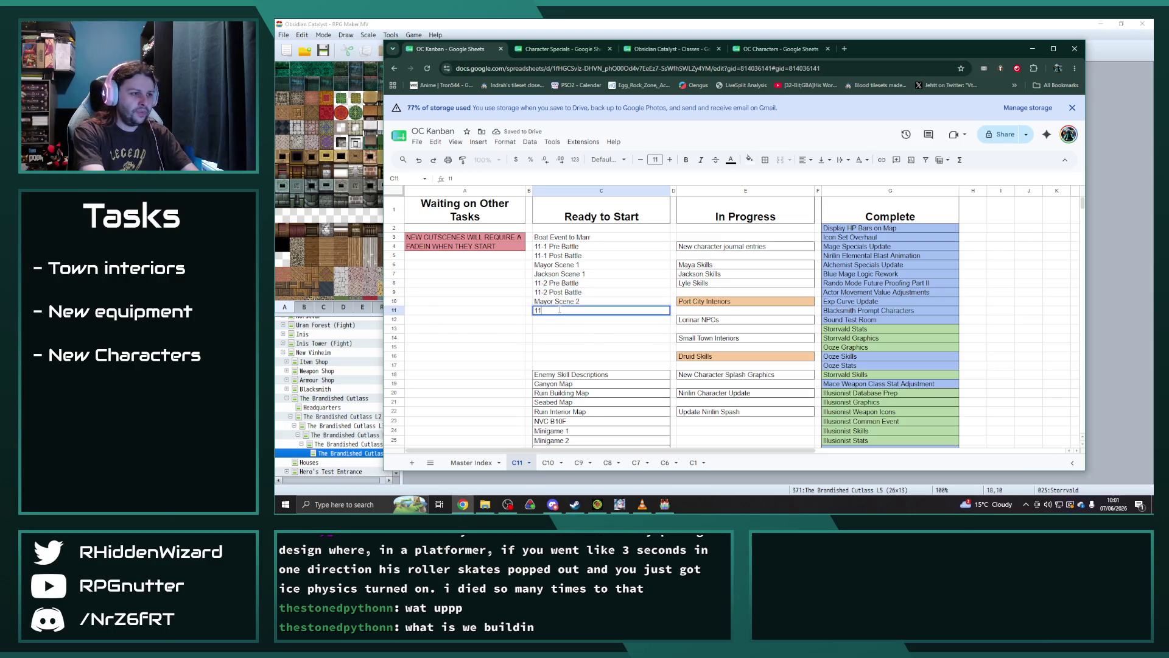
text(-3 Pre Battle)
key(Return)
text(11-3 Post Battle)
key(Return)
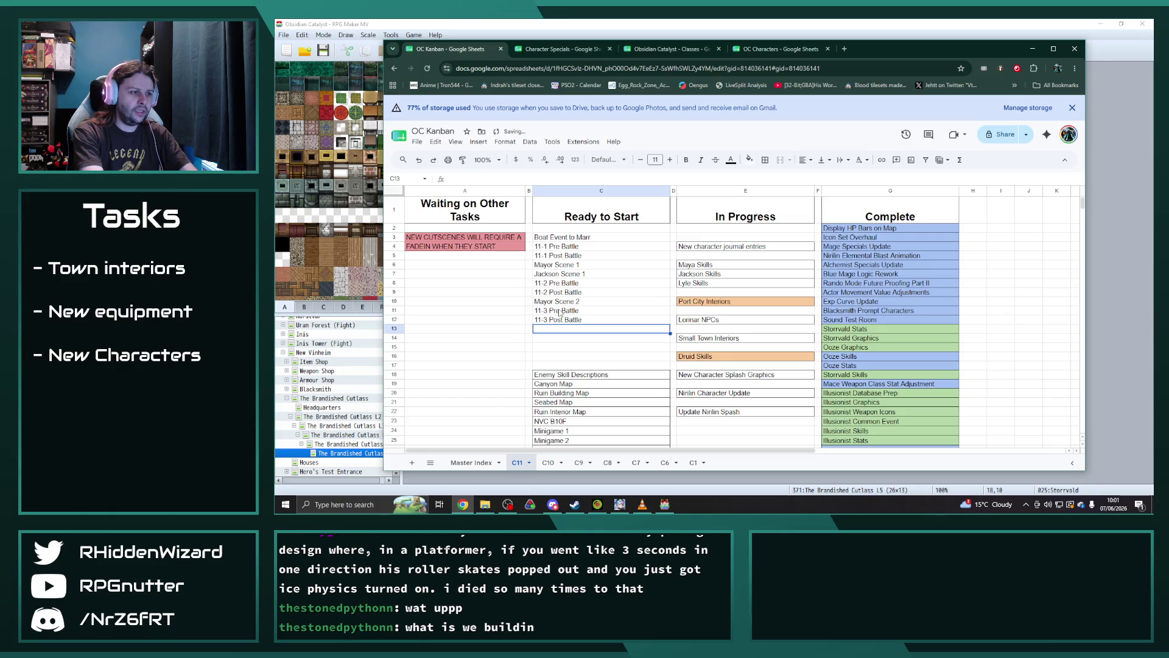
text(Ruin Entrance Scene)
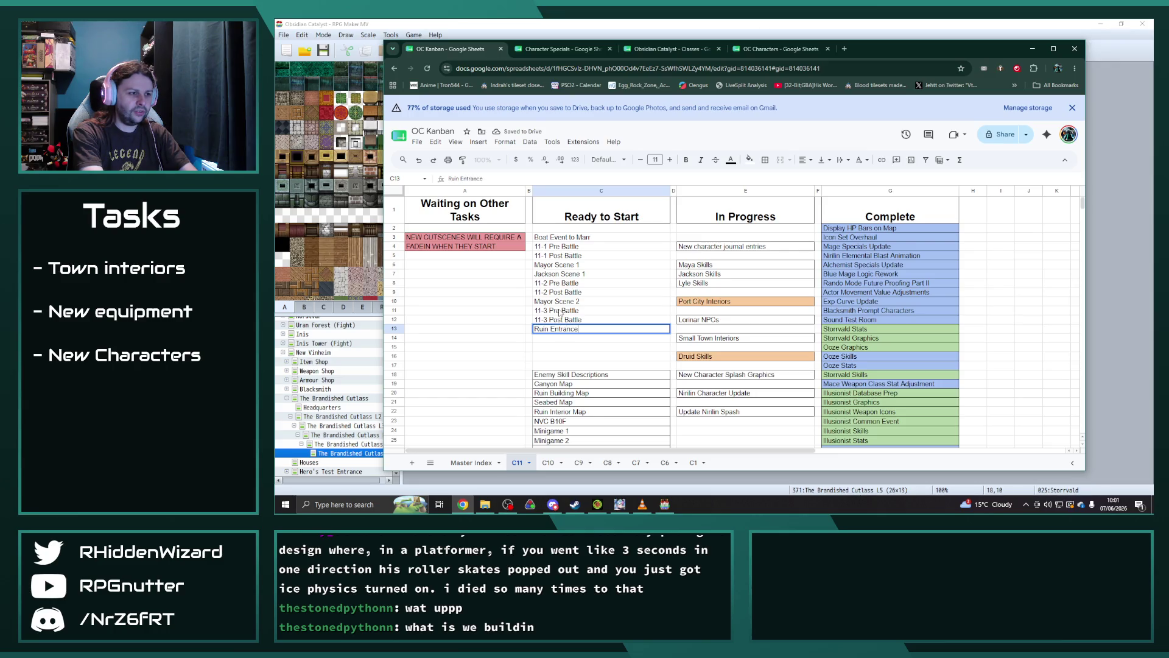
key(Return)
text(11-4 Pre Battle)
key(Return)
text(1-4 Post Battle)
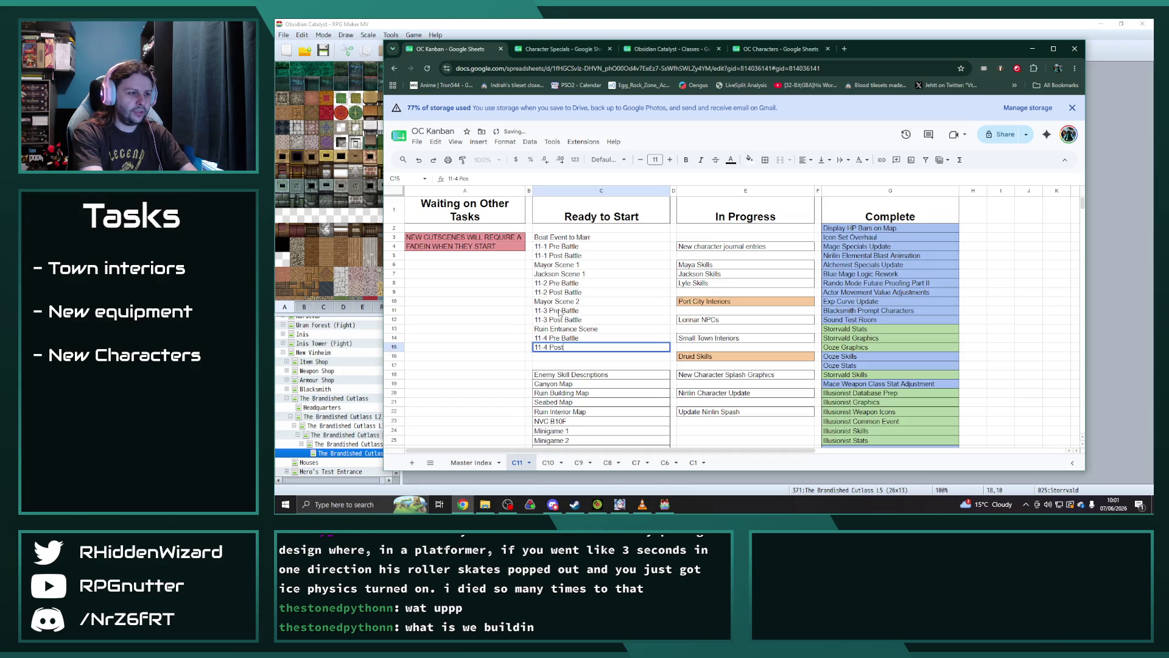
key(Return)
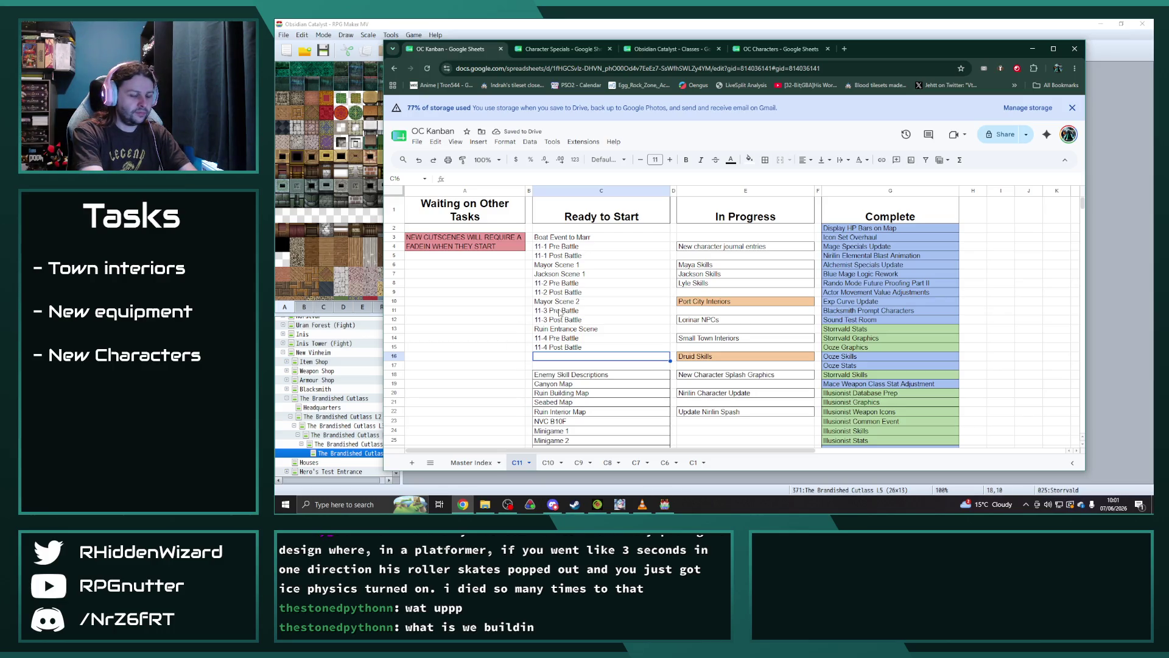
- Add '11-5 Pre Battle' and '11-5 Post Battle'
text(Ruin D)
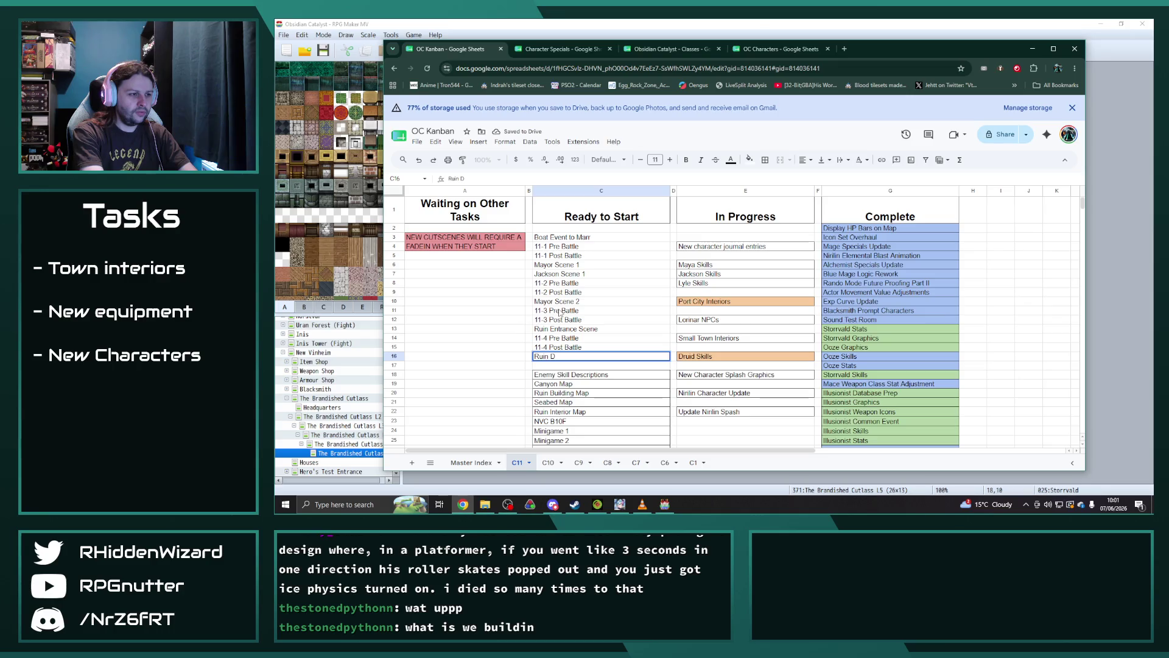
key(BackSpace)
key(BackSpace)
key(BackSpace)
text(11-5 Pre Battle)
key(Return)
text(1-5 Post B)
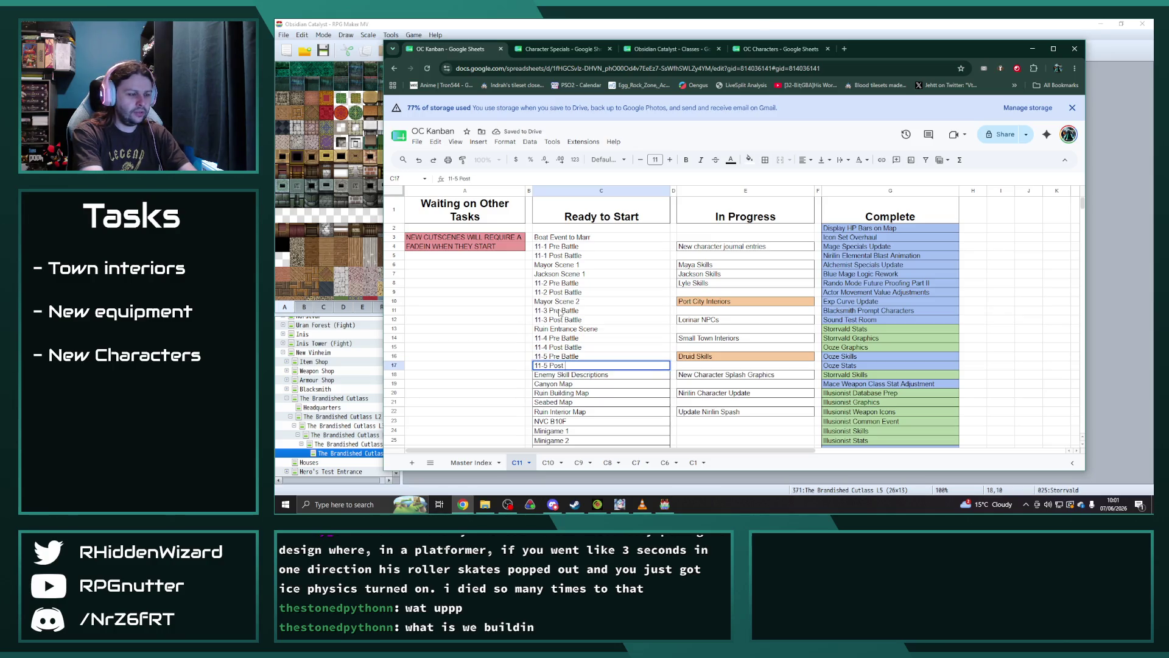
text(attle)
key(Return)
- Move the older task block starting at Enemy Skill Descriptions four rows down to C22
scroll(554, 312, down, 5)
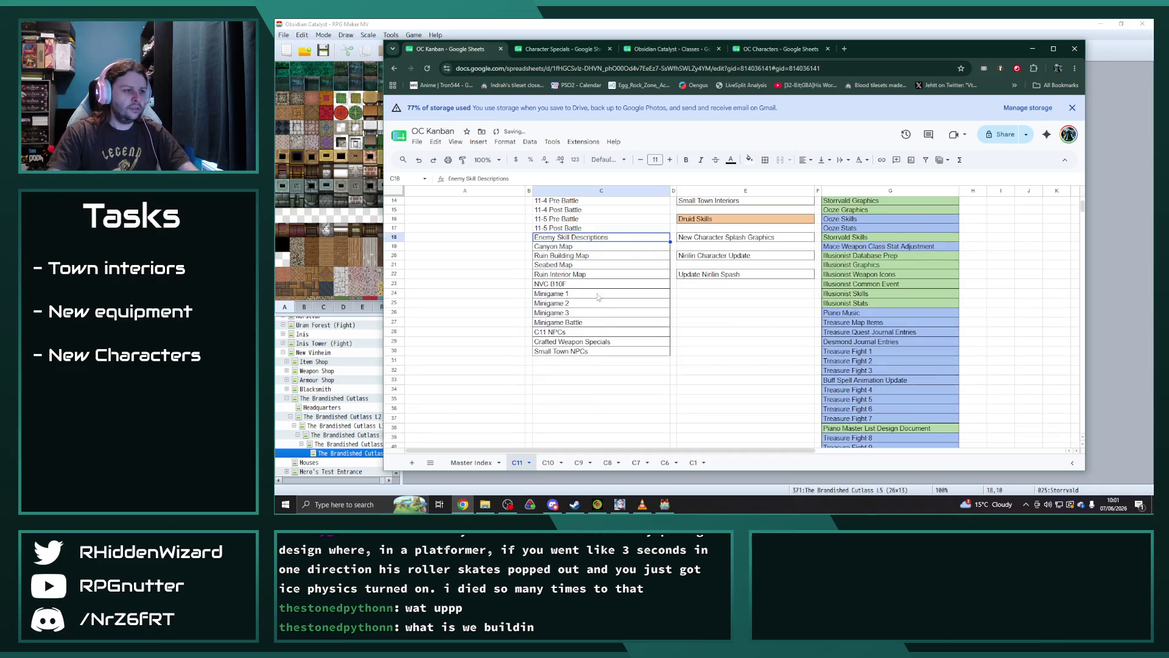
drag(600, 238, 589, 351)
key(ctrl+c)
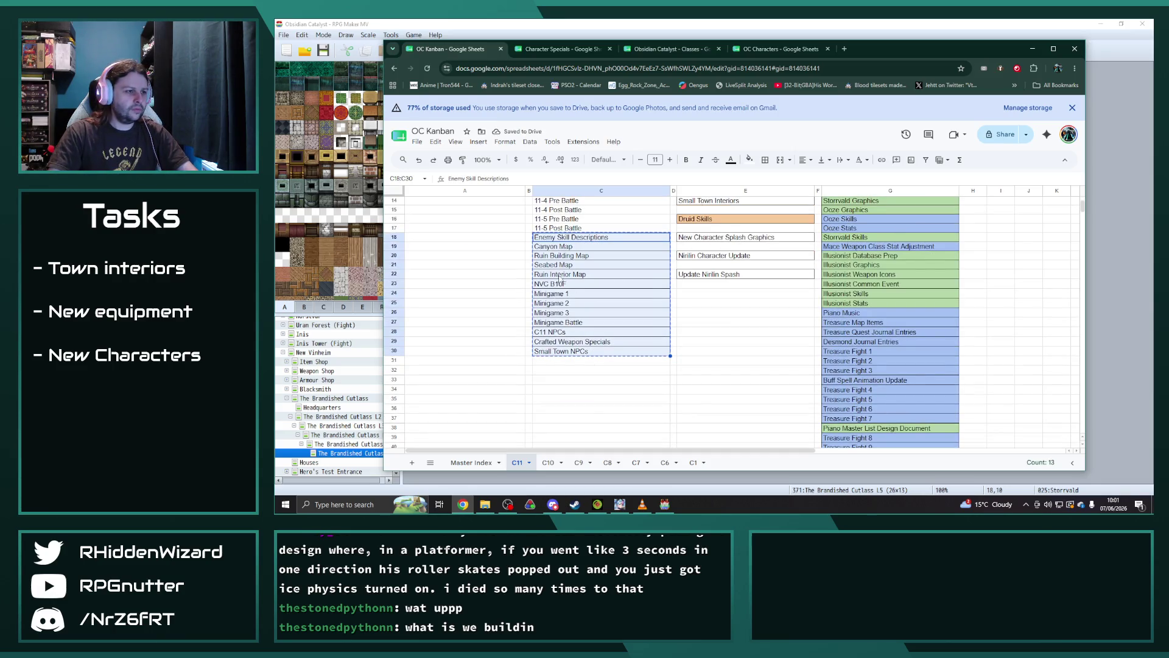
click(563, 274)
key(ctrl+v)
scroll(563, 274, up, 5)
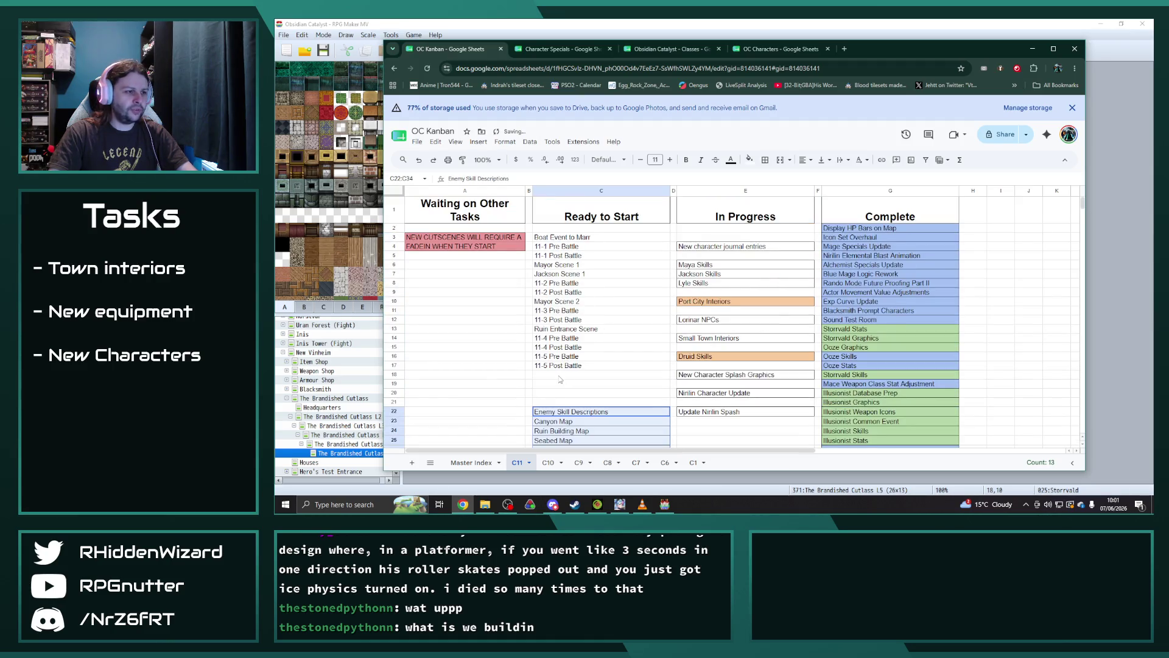
- Add Ruby Scene, 11-6 Pre Battle, Chapter End Scene and Chapter Summary from C18
click(563, 375)
text(Ruby Scene)
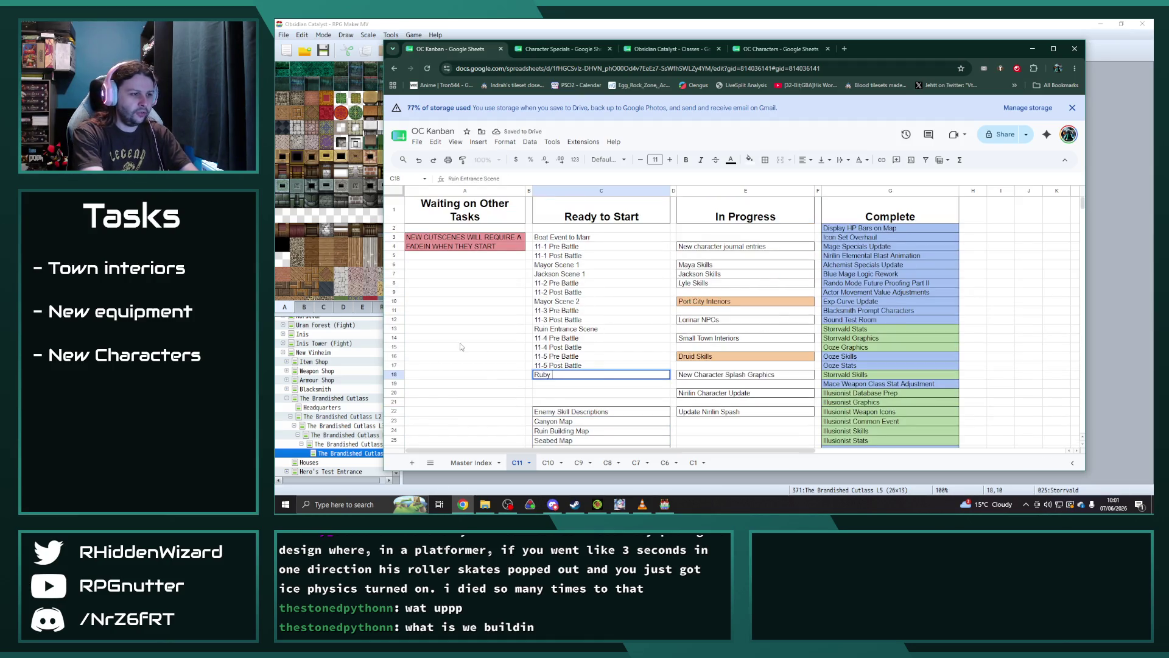
key(Return)
text(11-)
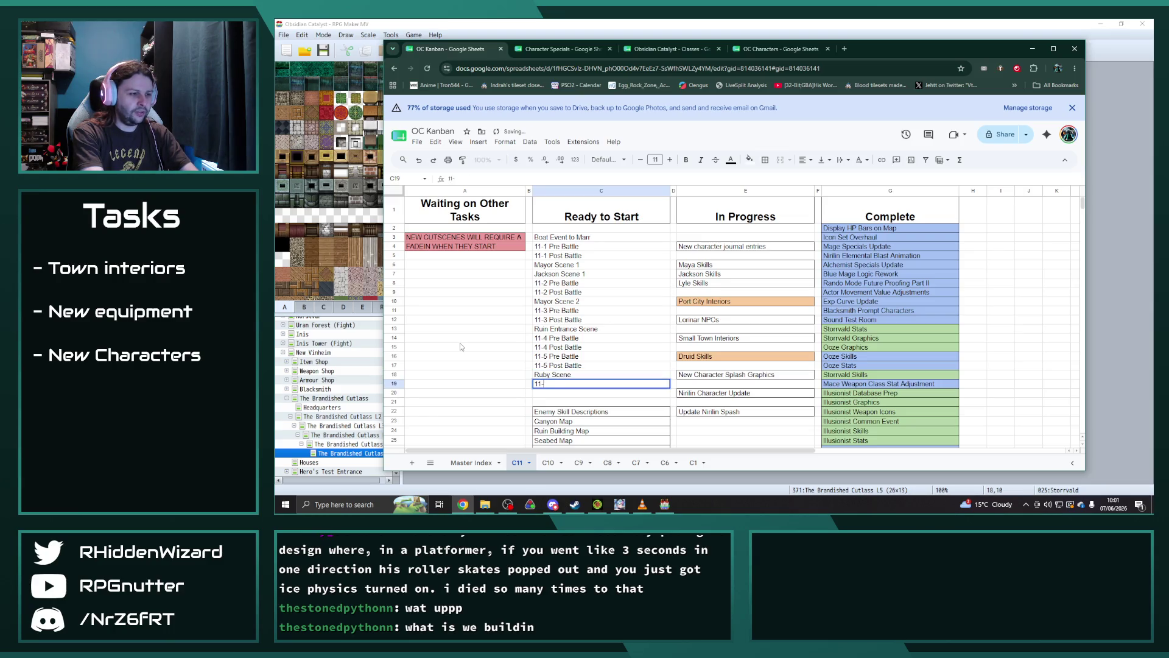
text(6 Pre Battle)
key(Return)
text(11-6 Post)
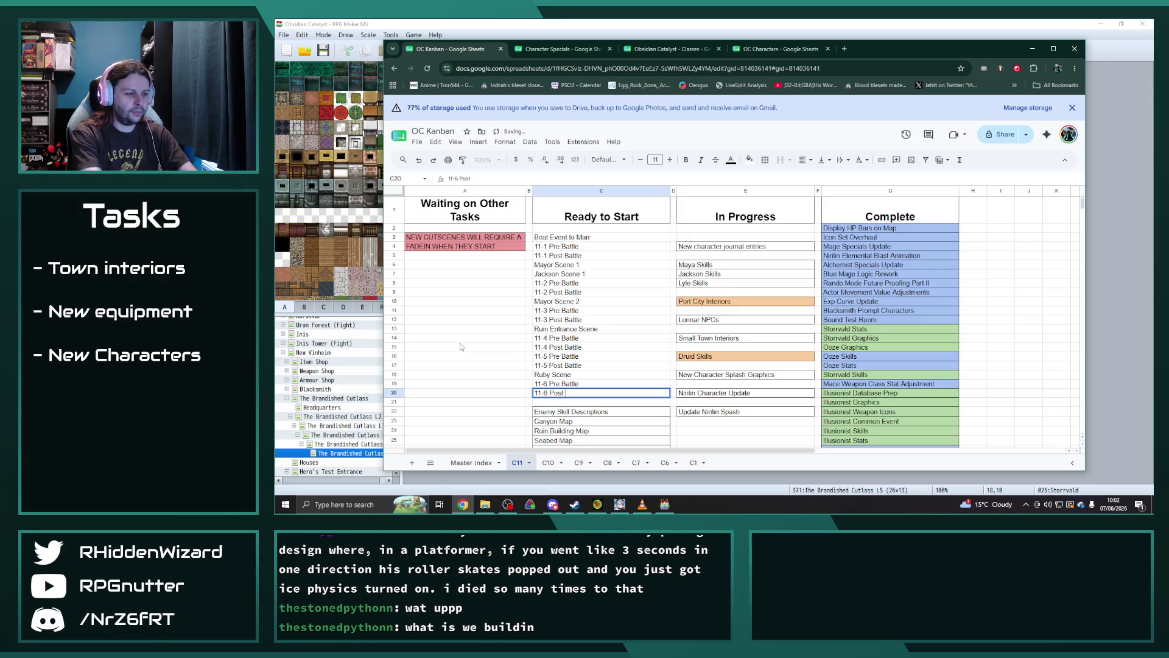
key(BackSpace)
key(BackSpace)
key(BackSpace)
text(Chapter En)
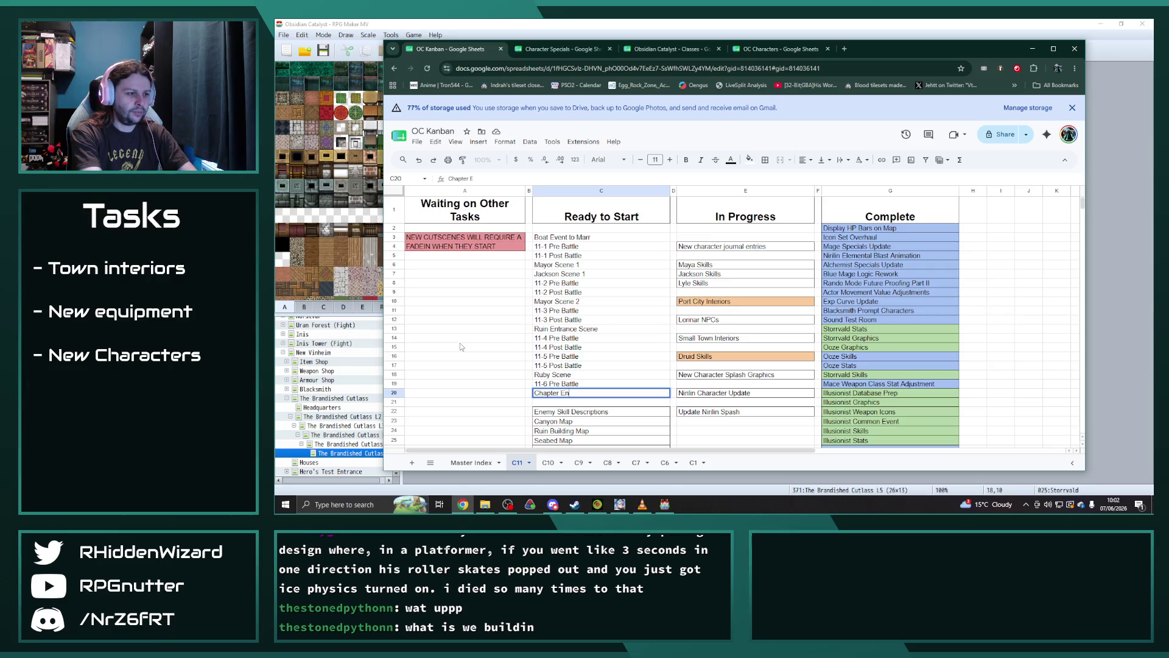
text(d Scene)
key(Return)
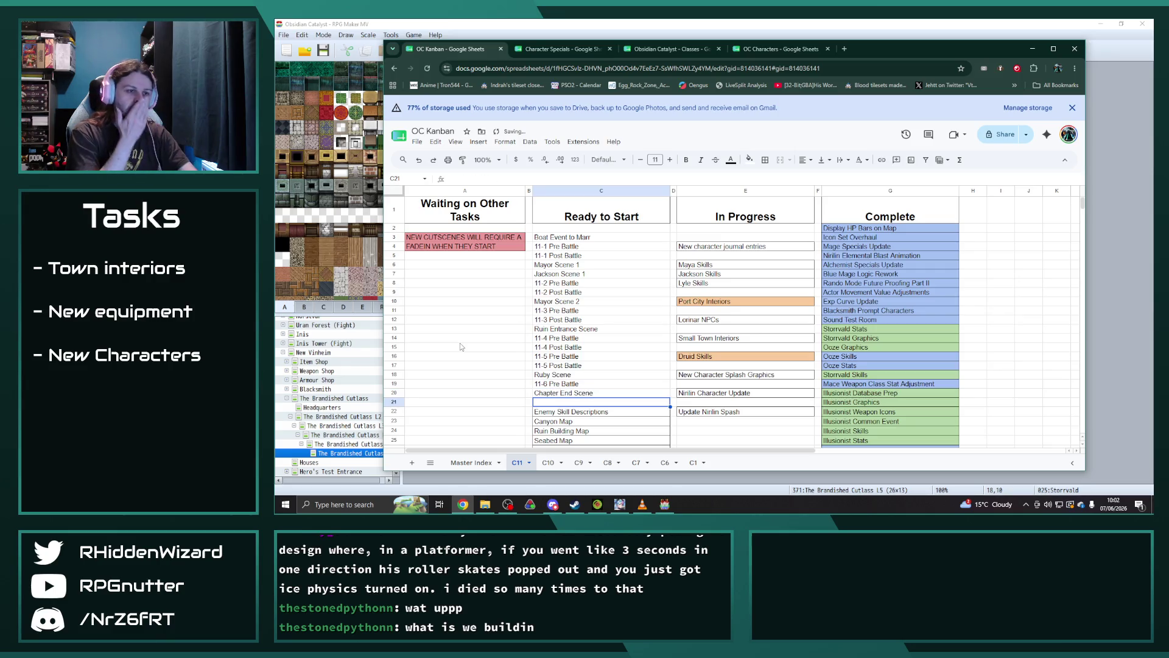
text(Chapter Summary)
key(Return)
click(579, 239)
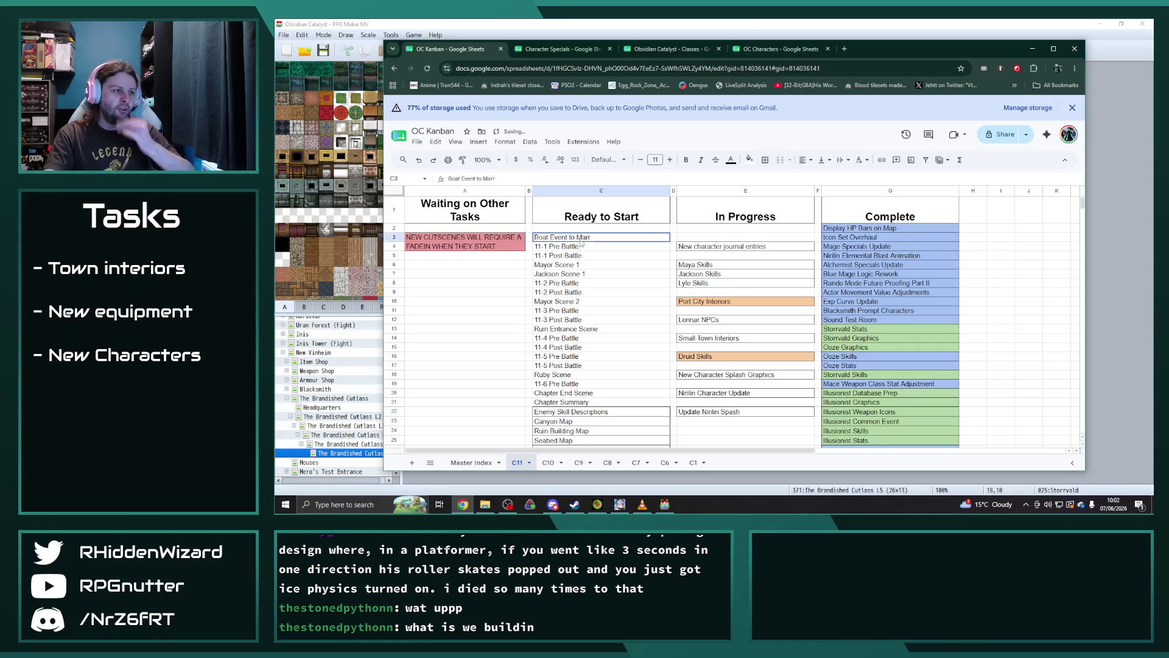
- Add borders to every cell of the Ready to Start list C3:C21
drag(580, 239, 594, 398)
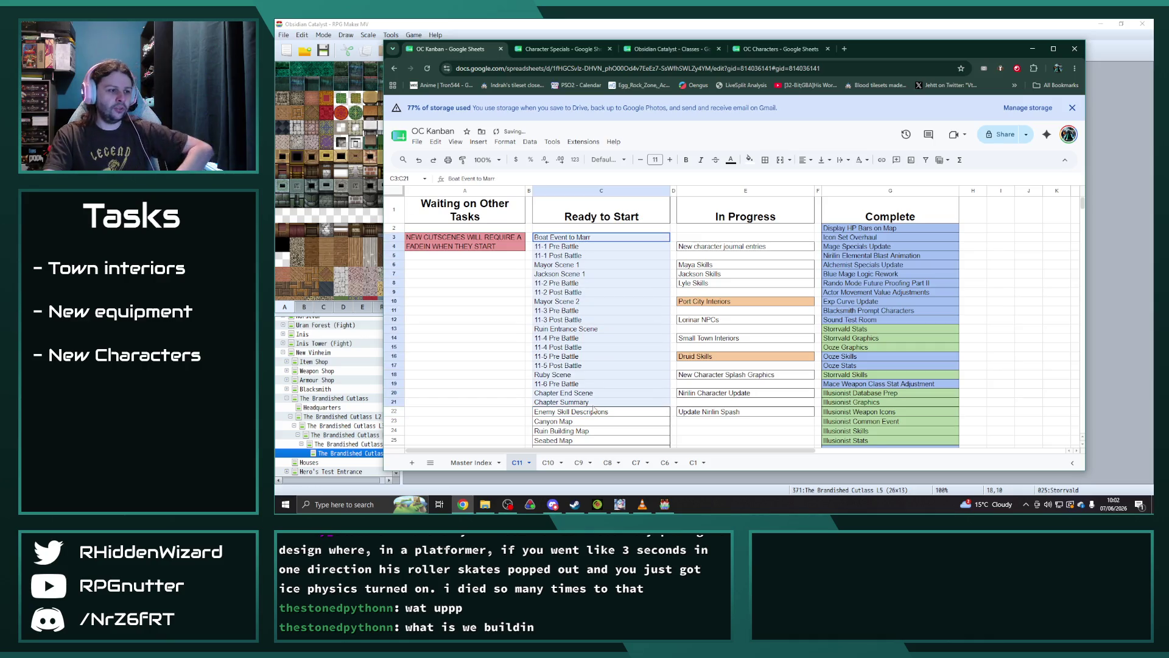
click(764, 160)
click(773, 186)
- Enter 'Chapter 11 Enemies' in the empty cell below Small Town NPCs
scroll(578, 304, down, 5)
click(561, 356)
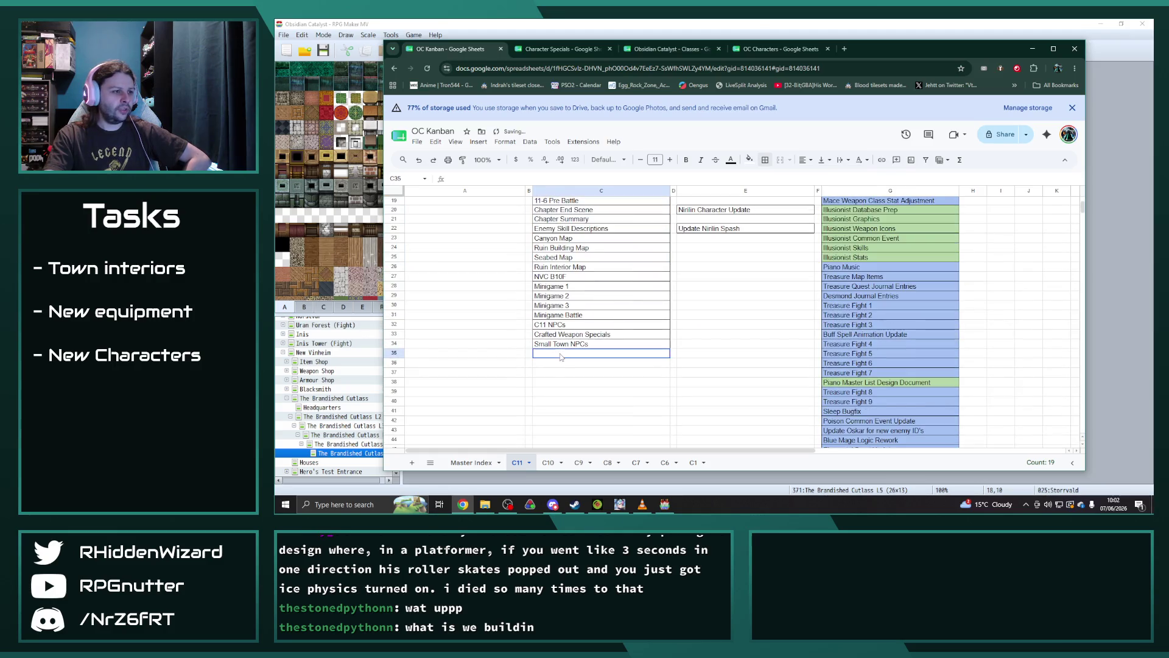
text(Chapter 1)
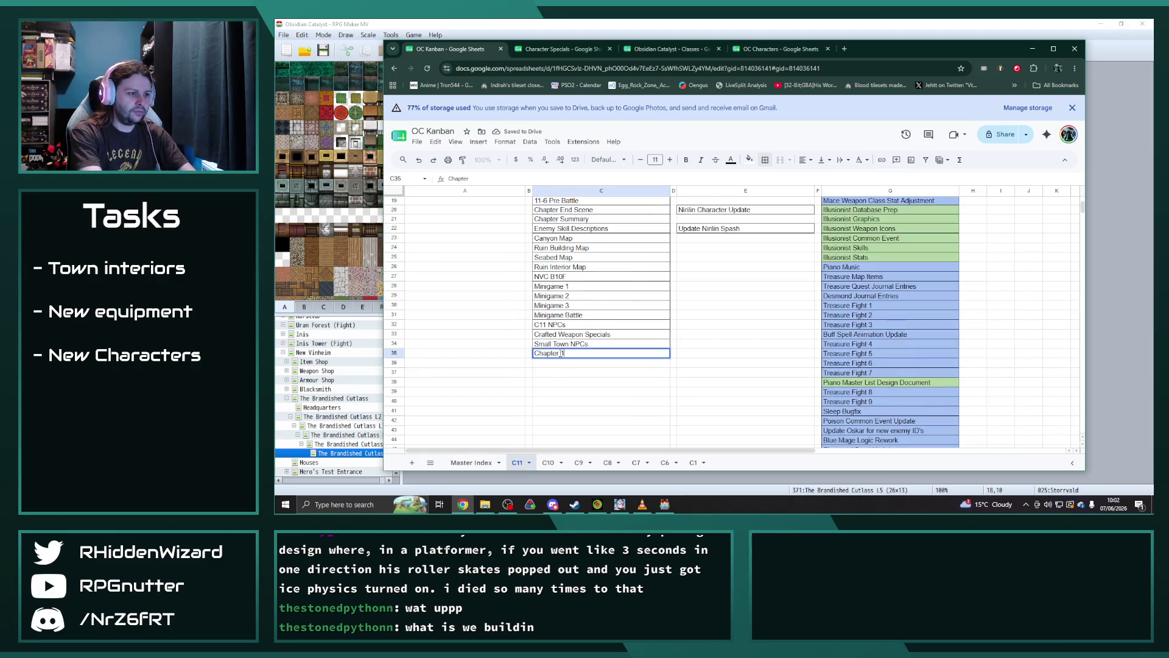
text(1 Enemies)
key(Return)
key(Up)
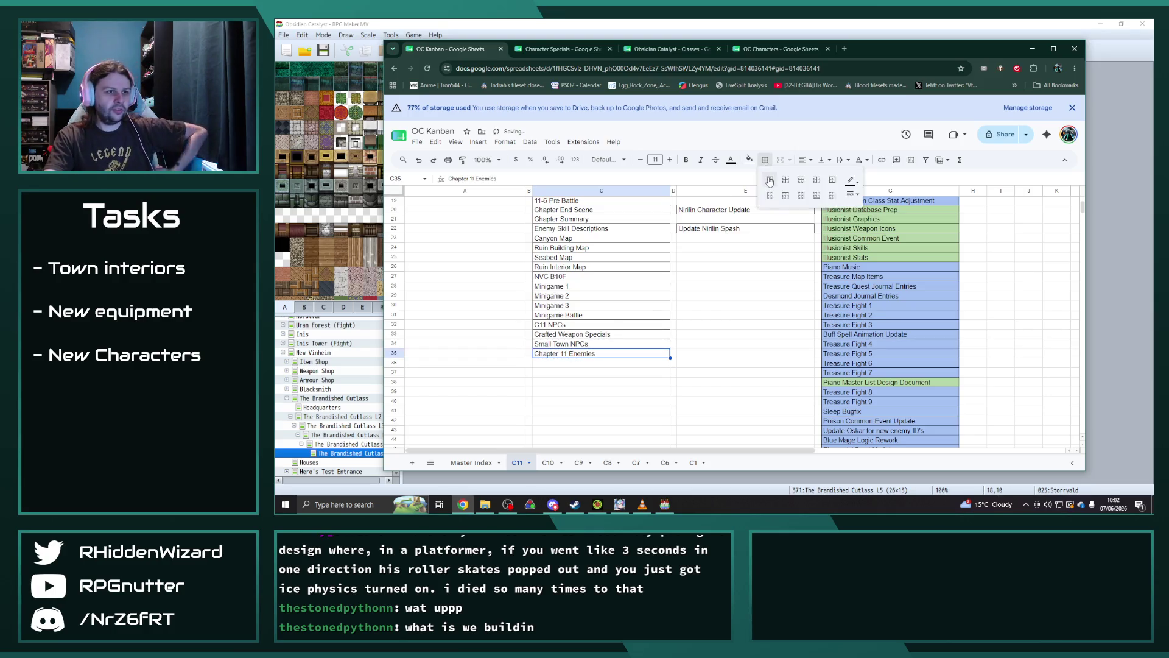
click(649, 298)
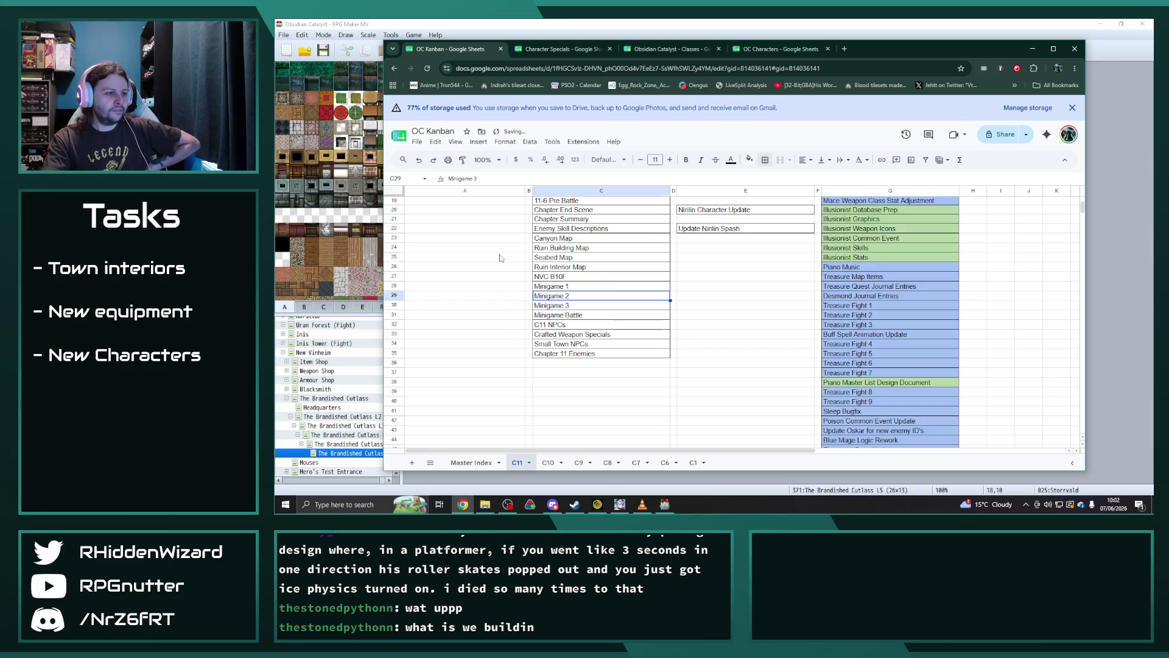
click(482, 256)
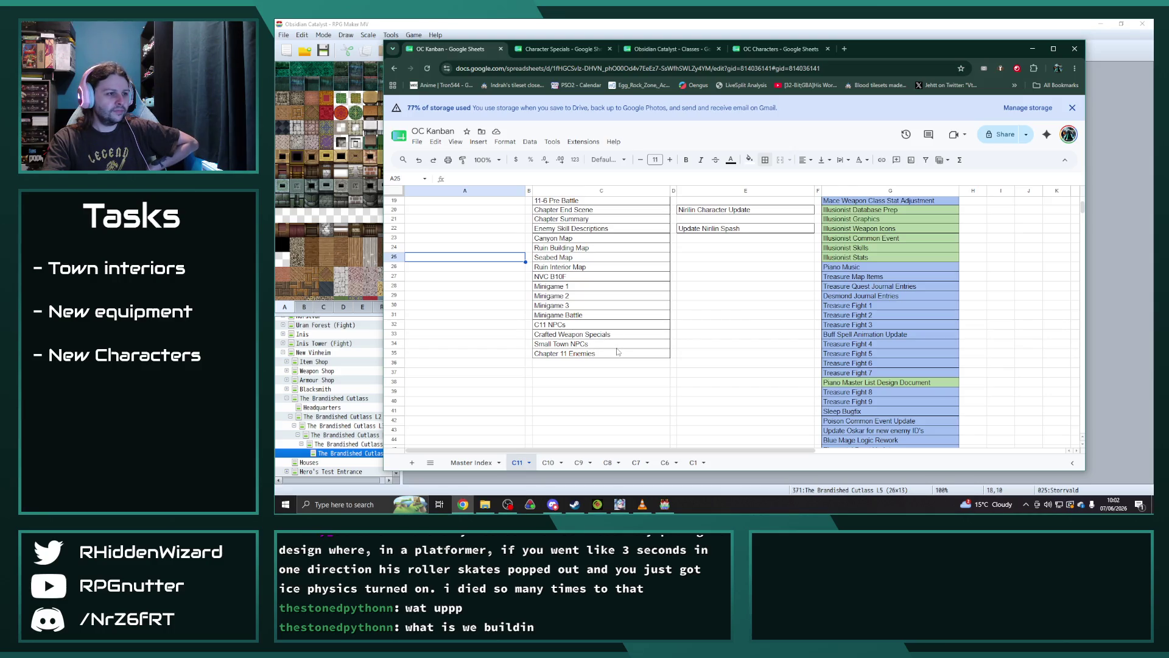
- Select the In Progress tasks down column E
scroll(617, 351, up, 6)
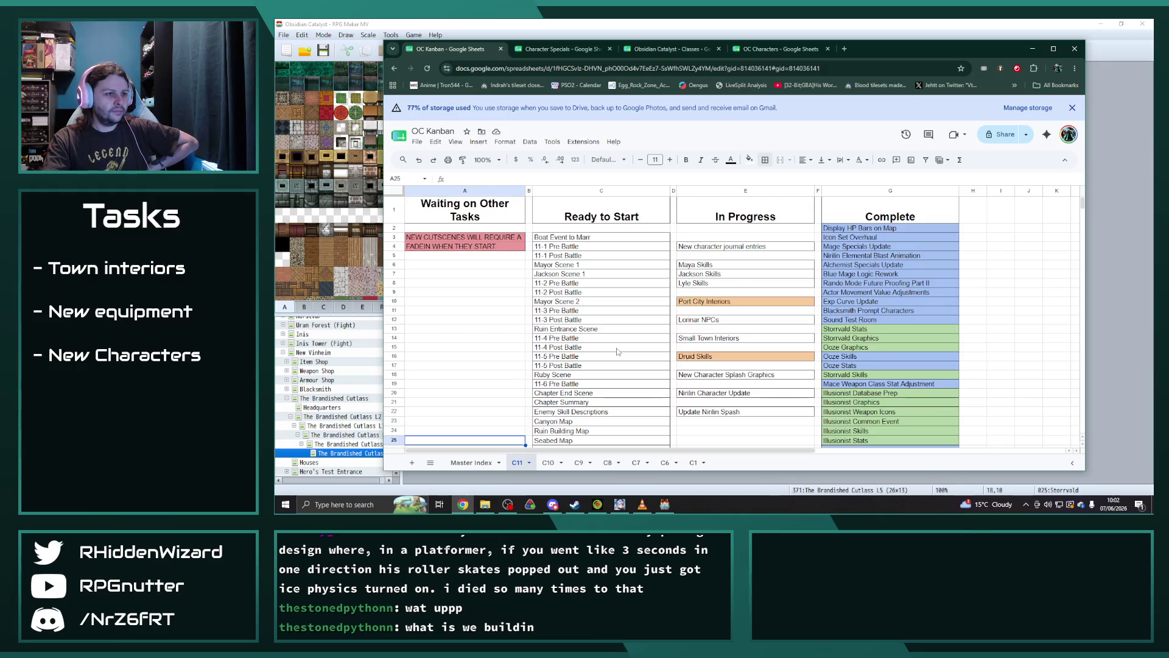
click(745, 253)
key(shift+Down)
key(shift+Down)
key(shift+Down)
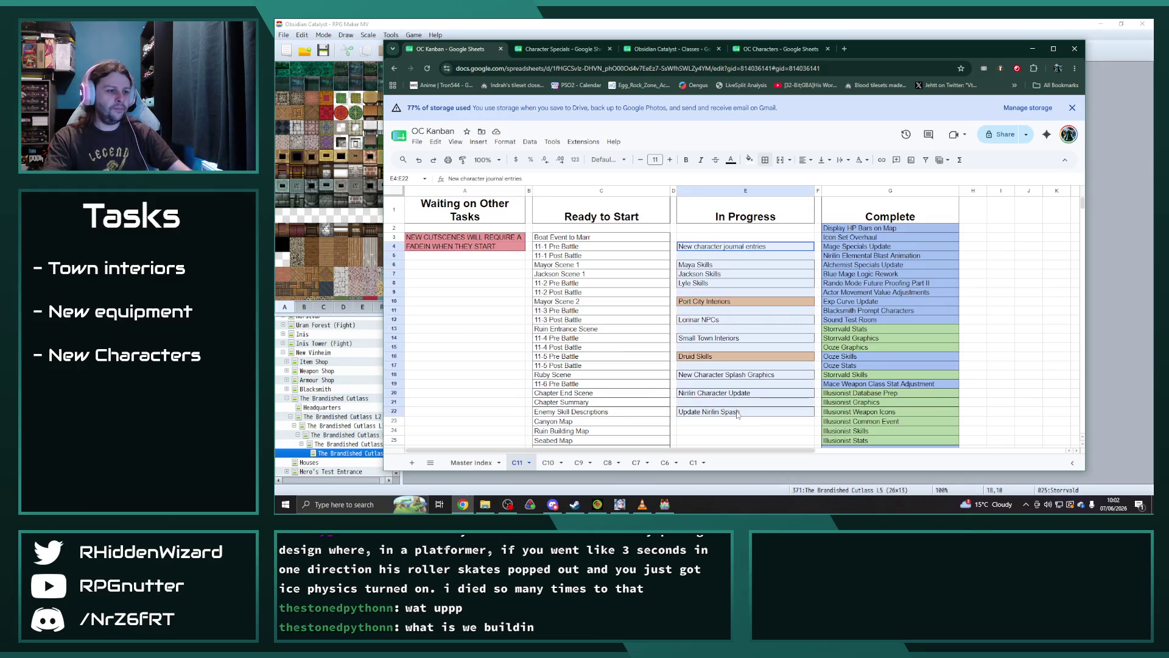
- Move the In Progress tasks E4:E22 up one row to start at E3
key(ctrl+x)
key(Up)
key(ctrl+v)
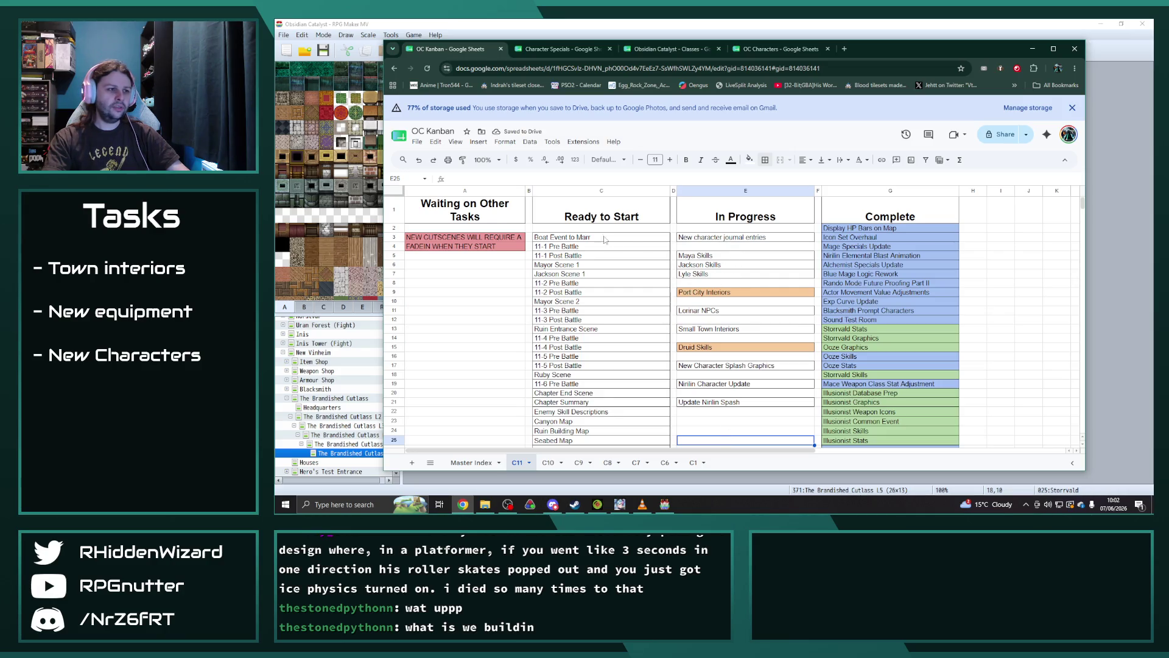
click(492, 267)
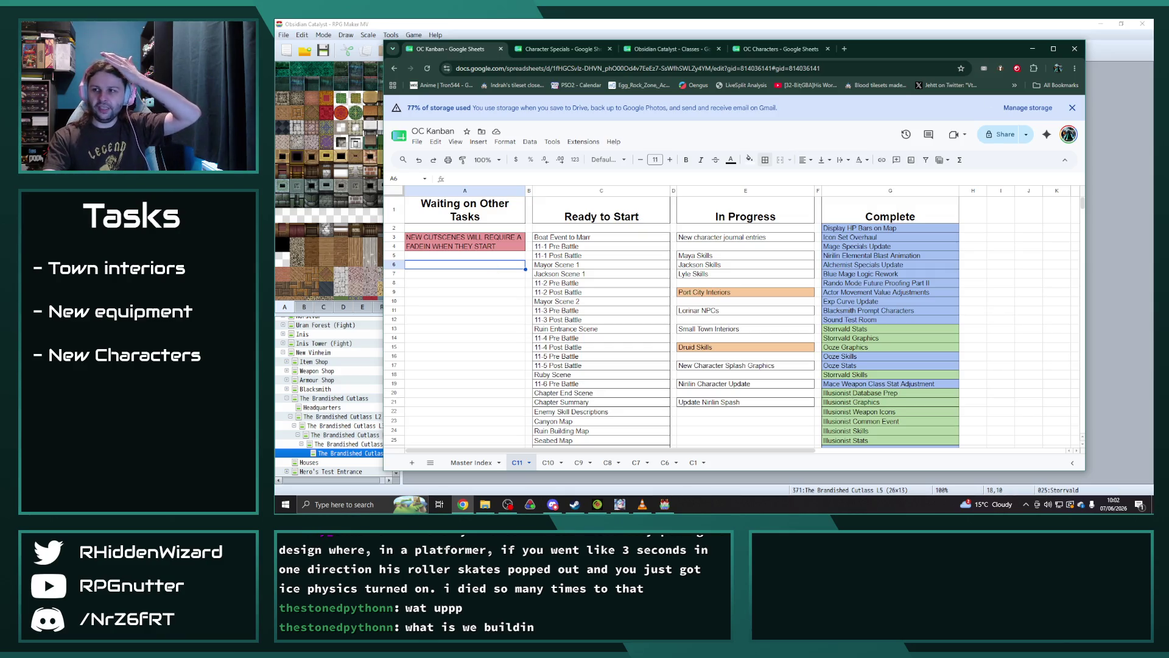
key(alt+Tab)
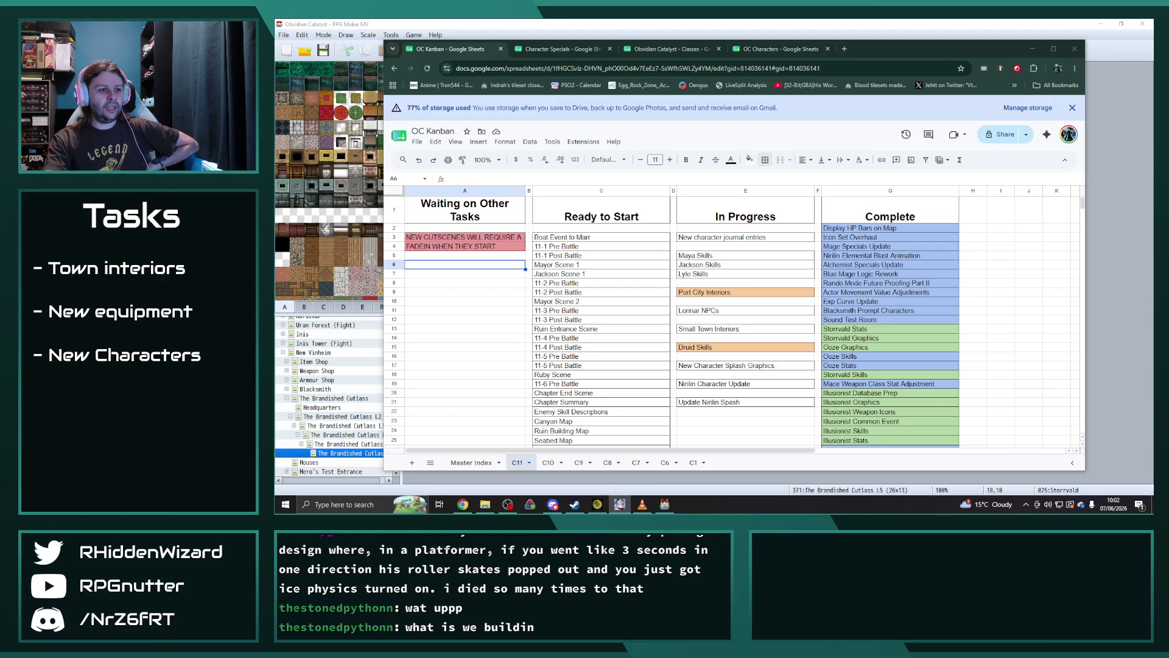
- Capitalise the first task to 'New Character Journal Entries'
click(699, 241)
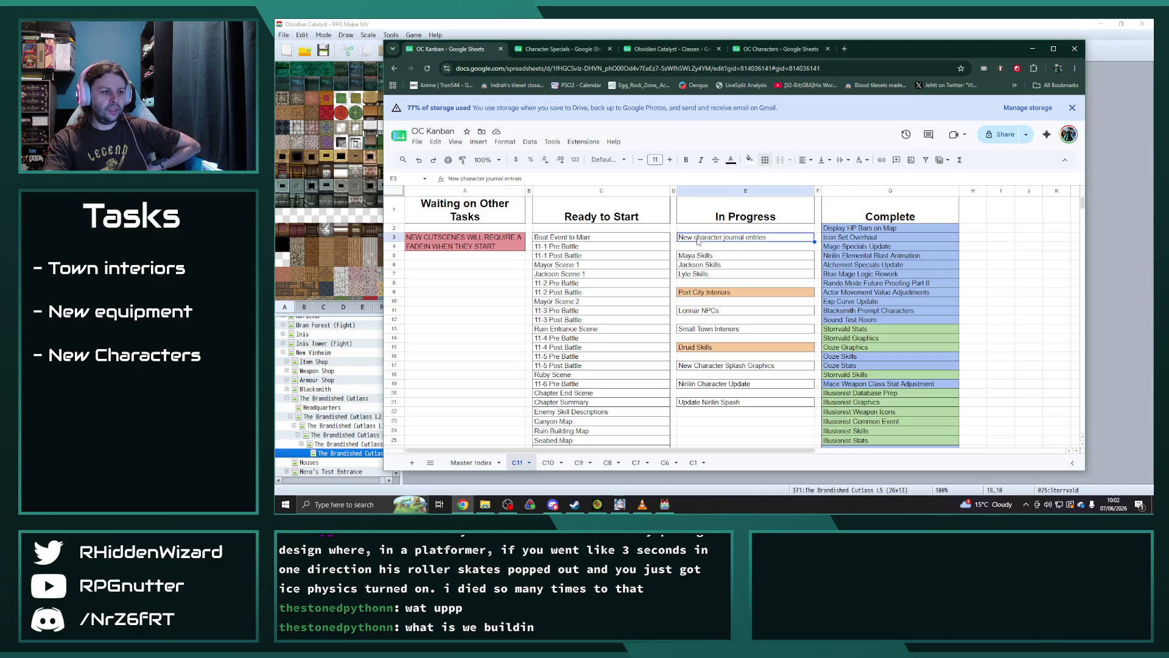
key(BackSpace)
text(C)
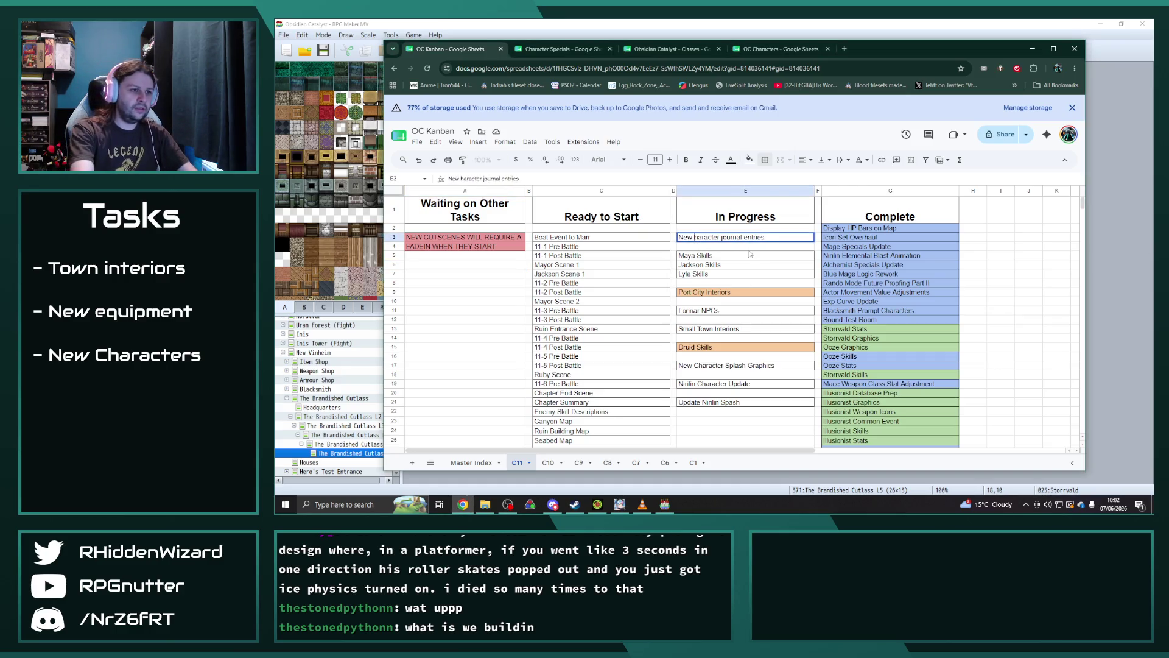
key(BackSpace)
text(J)
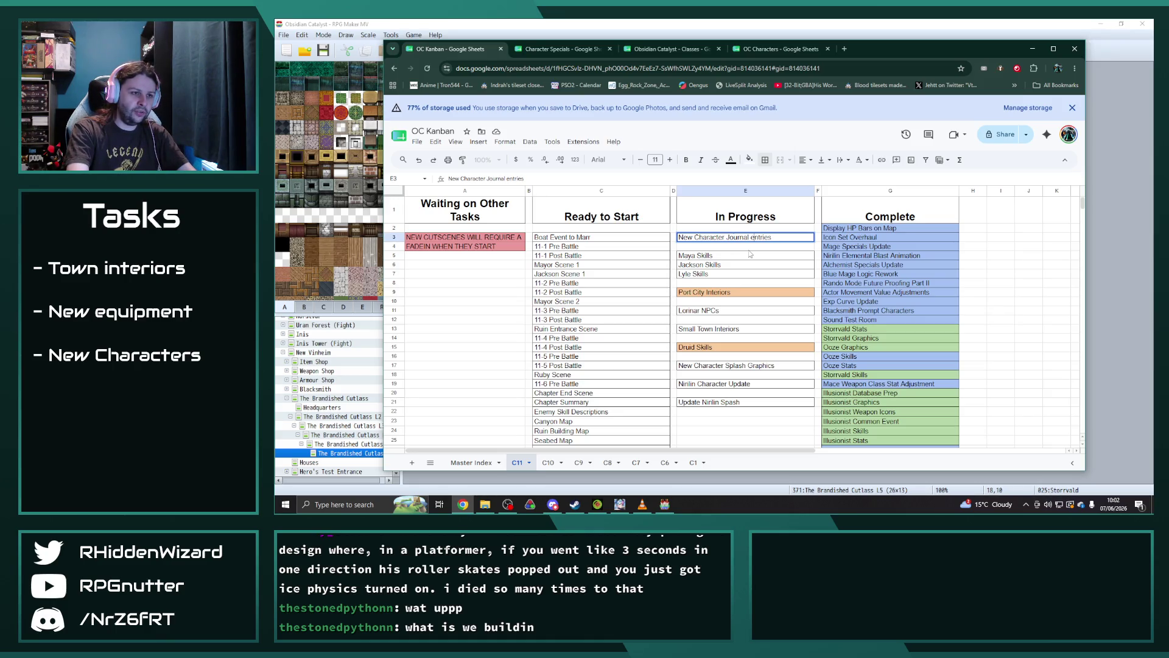
key(BackSpace)
text(E)
key(Return)
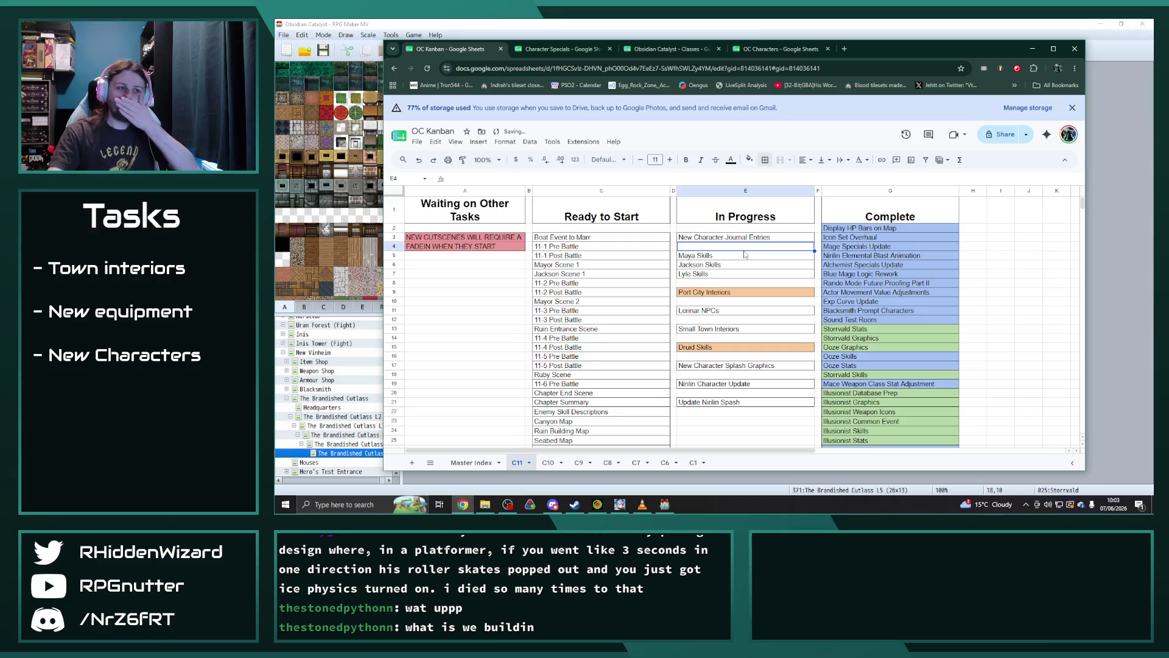
click(784, 242)
- Scroll down to row 70, where the Complete column ends with the recruit events task
click(563, 240)
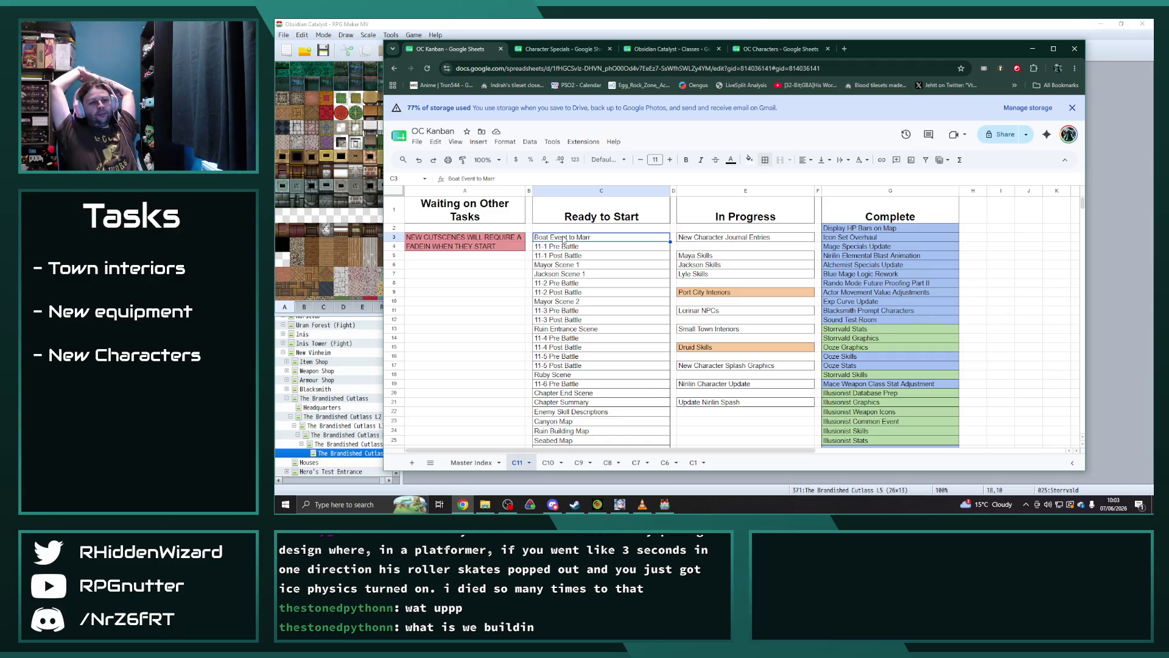
scroll(891, 387, down, 8)
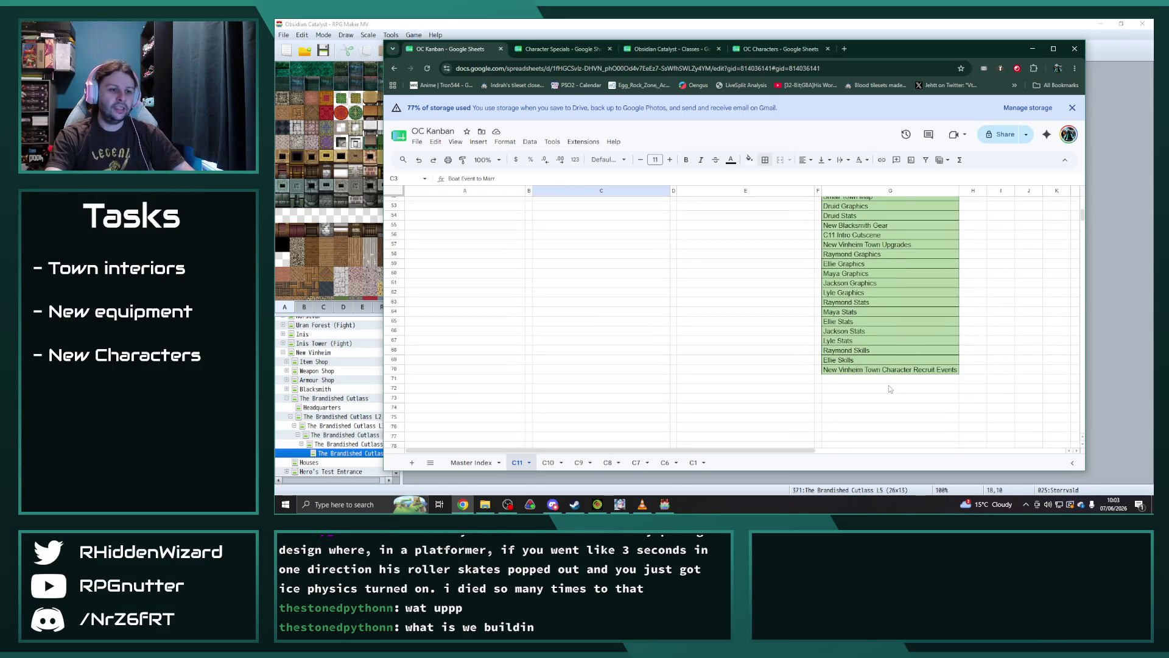
- Move New Vinheim Town Character Recruit Events from G70 into E2 atop In Progress
click(883, 369)
scroll(761, 356, up, 8)
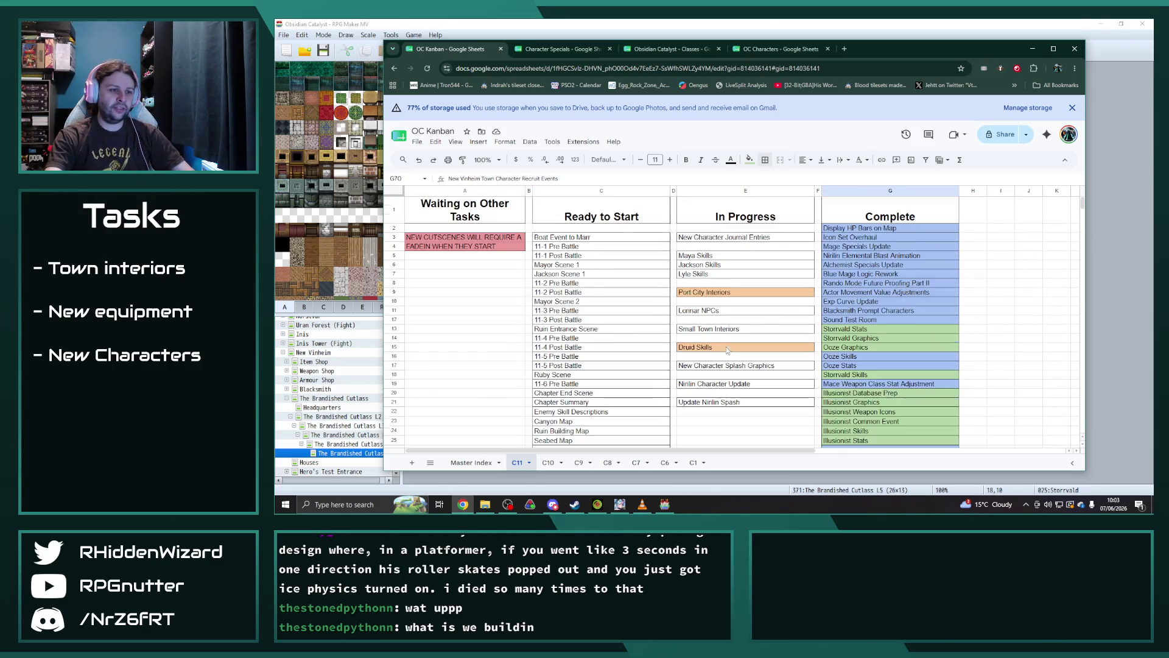
click(711, 227)
key(ctrl+v)
- Fill the recruit events task cell light orange
click(749, 159)
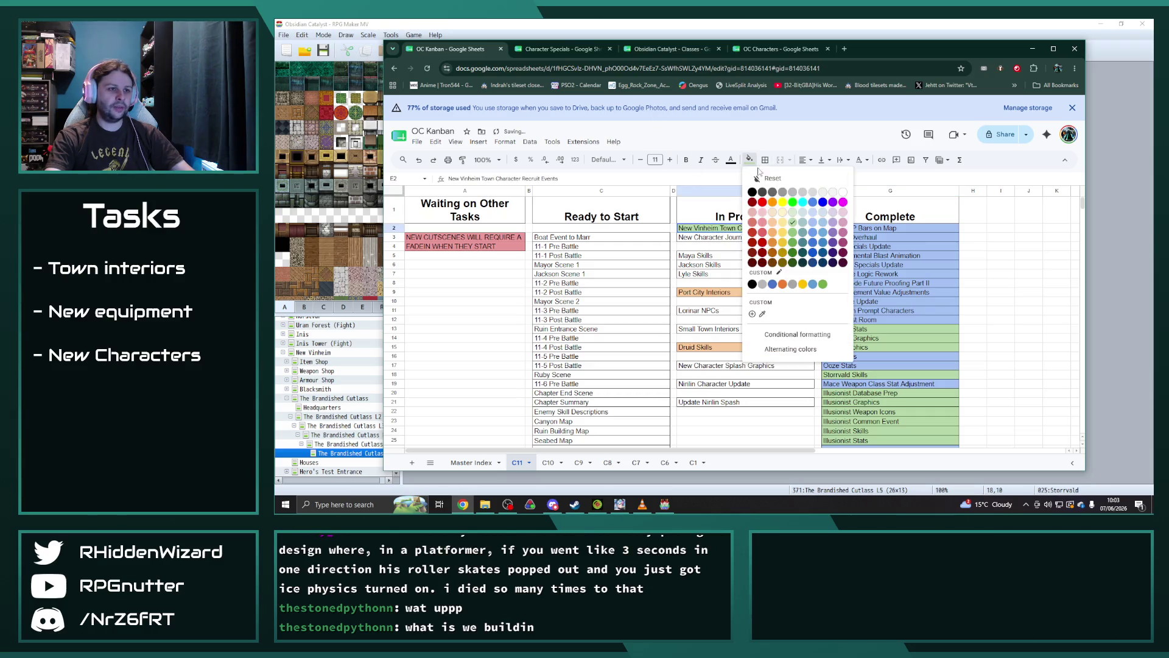
click(773, 221)
click(761, 266)
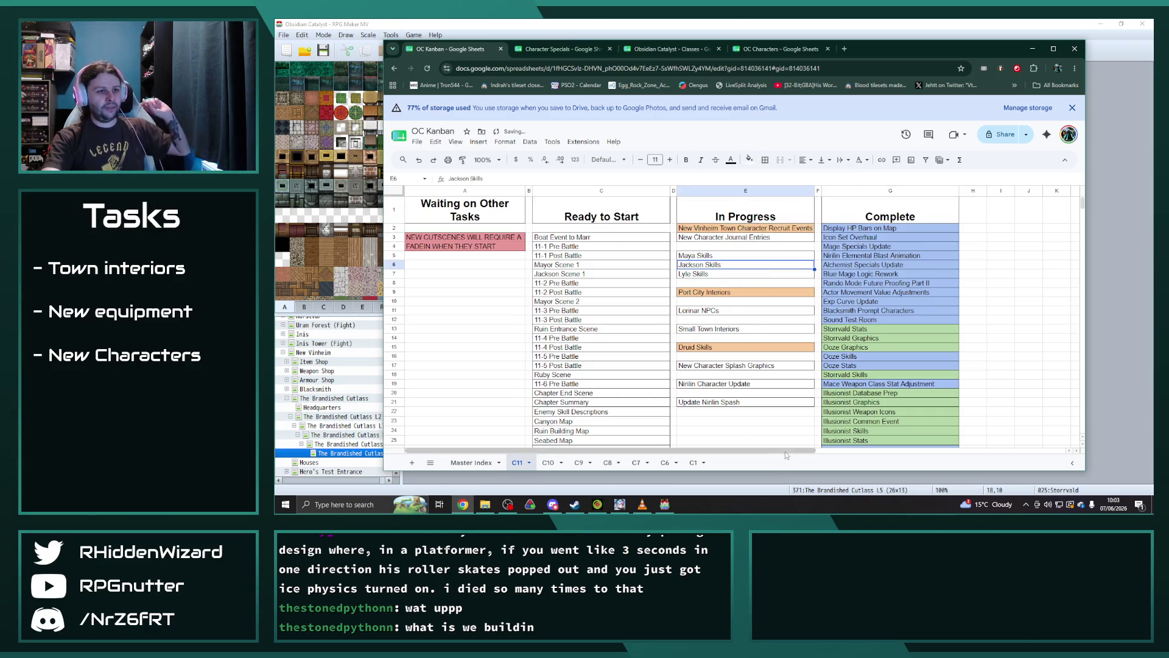
click(758, 426)
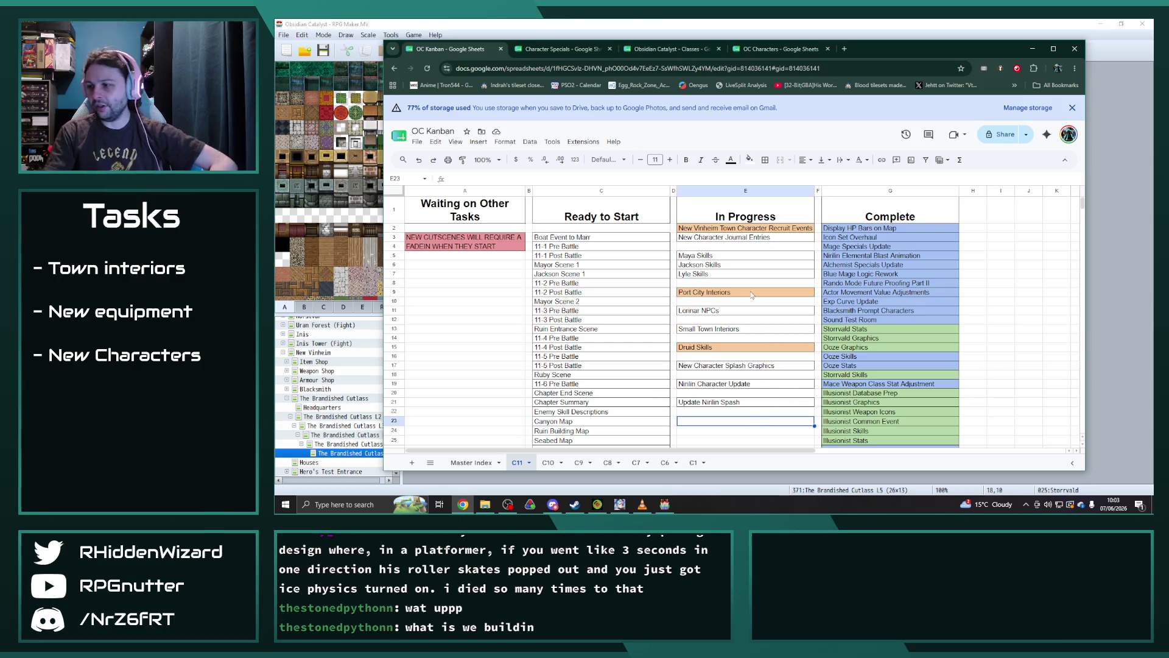
key(alt+Tab)
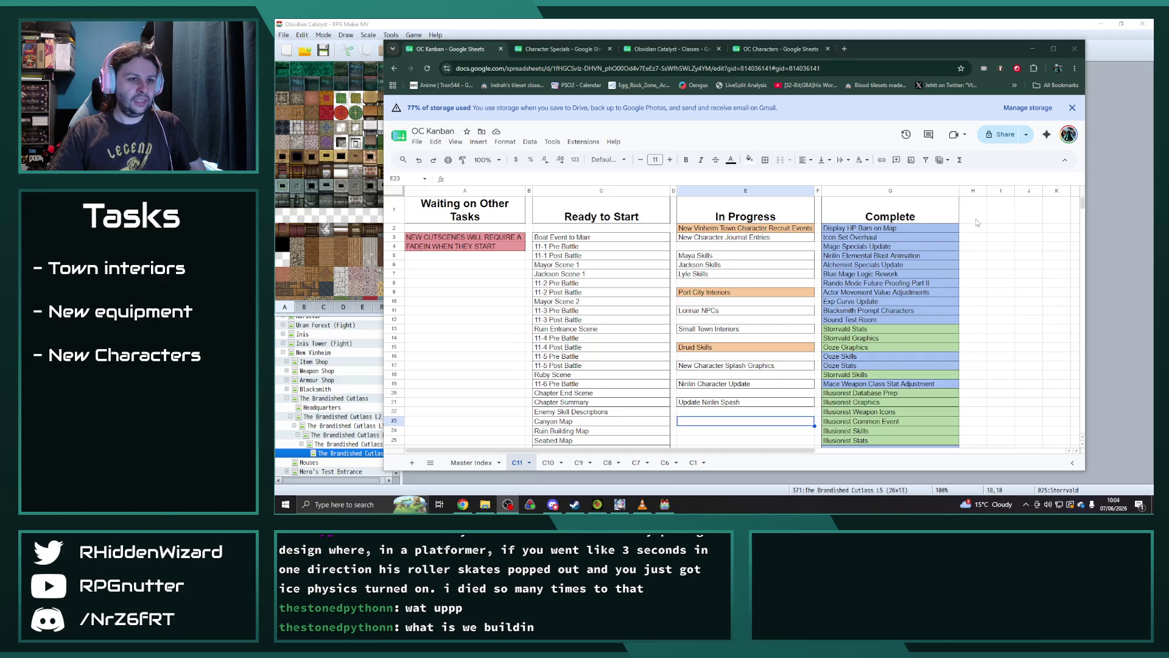
- Check the New Character Splash Graphics task, then bring up the img\pictures folder
click(741, 368)
click(745, 402)
click(743, 366)
click(445, 267)
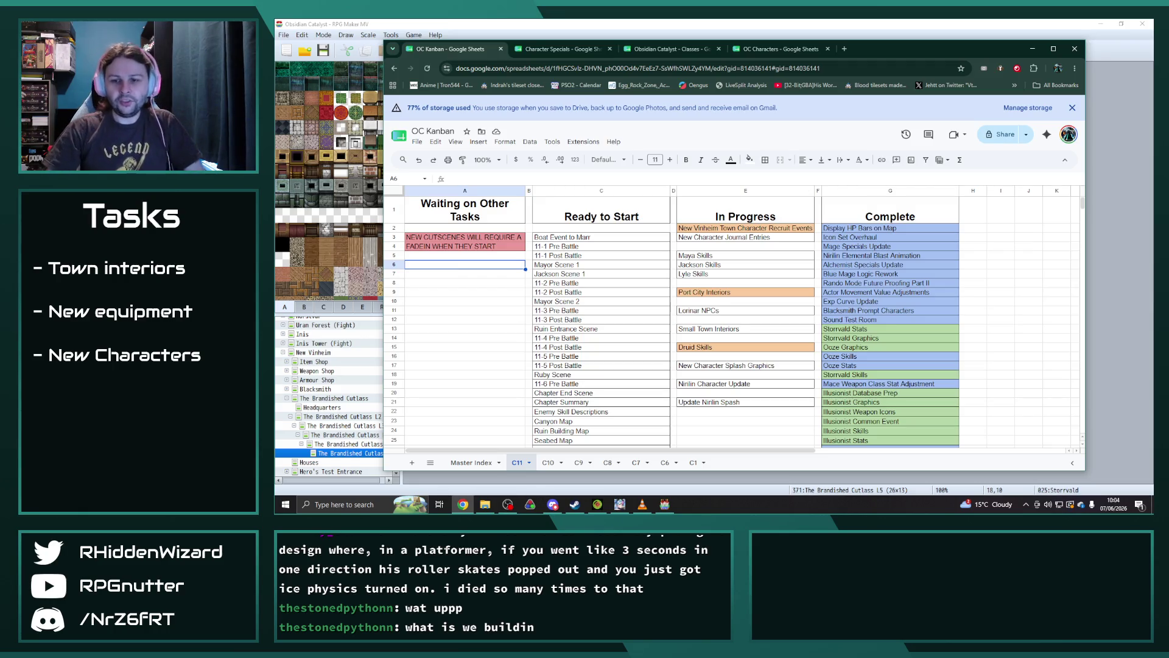
key(alt+Tab)
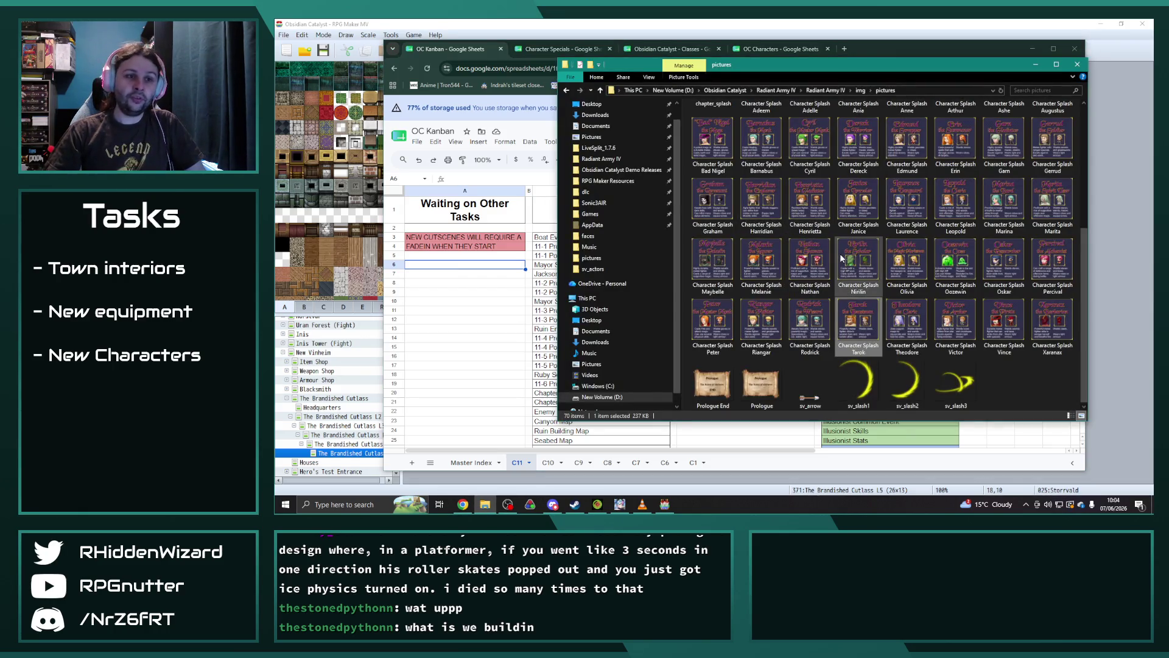
- View the Character Splash Nirilin image, close it, and return to the Brandished Cutlass L5 map
double_click(855, 259)
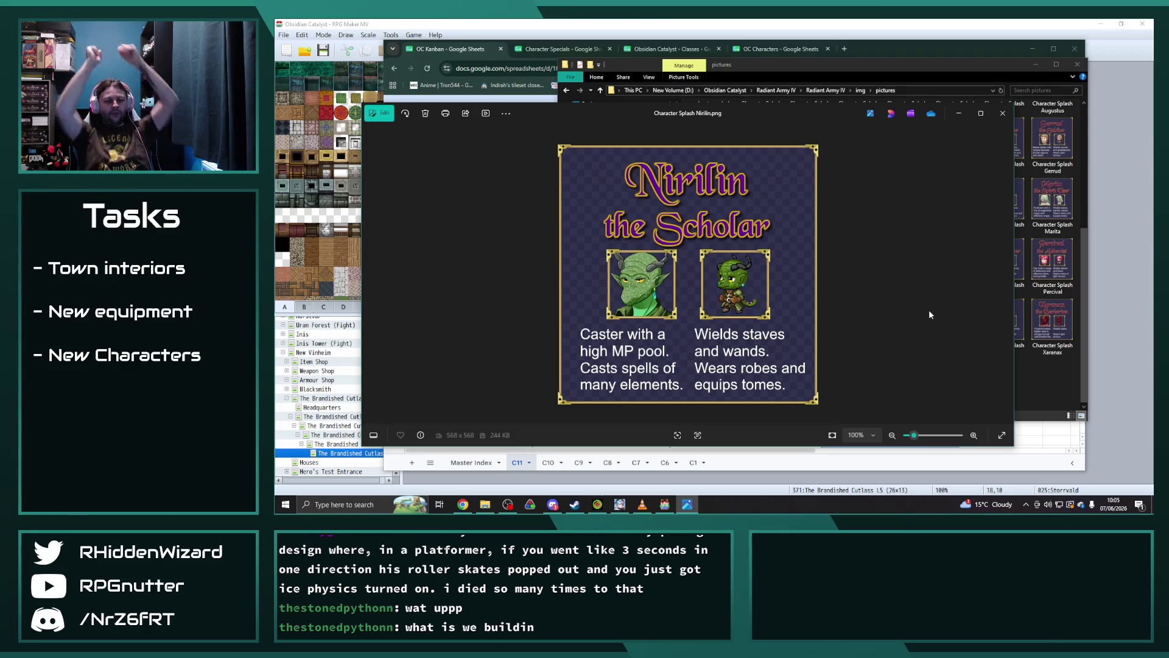
click(1002, 113)
click(324, 52)
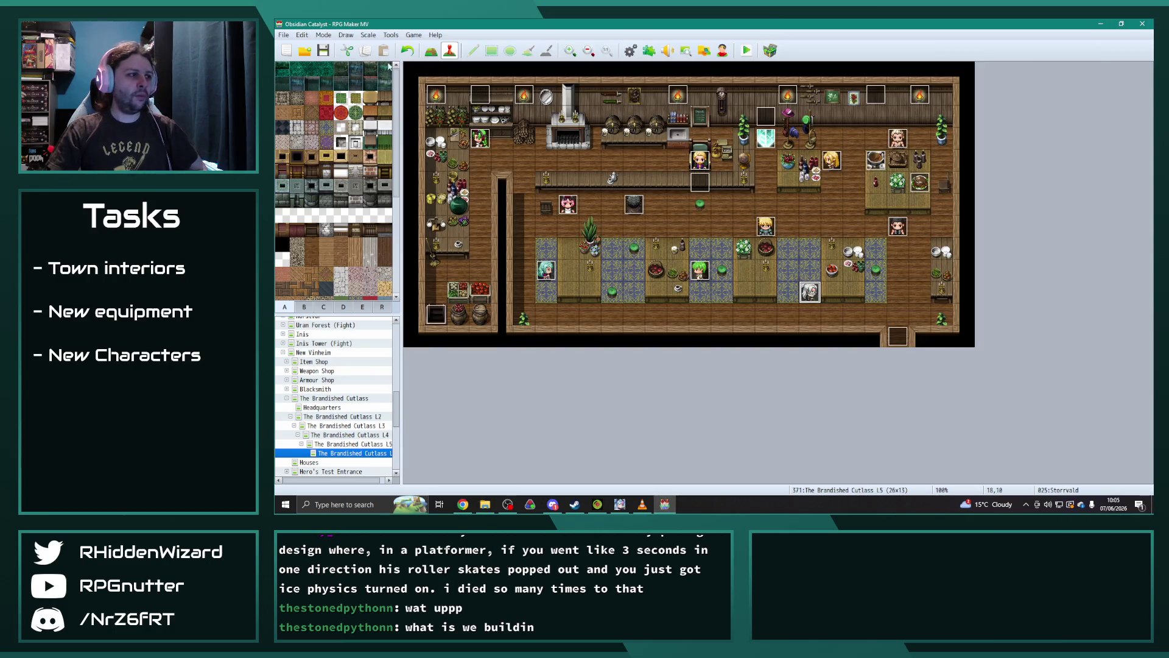
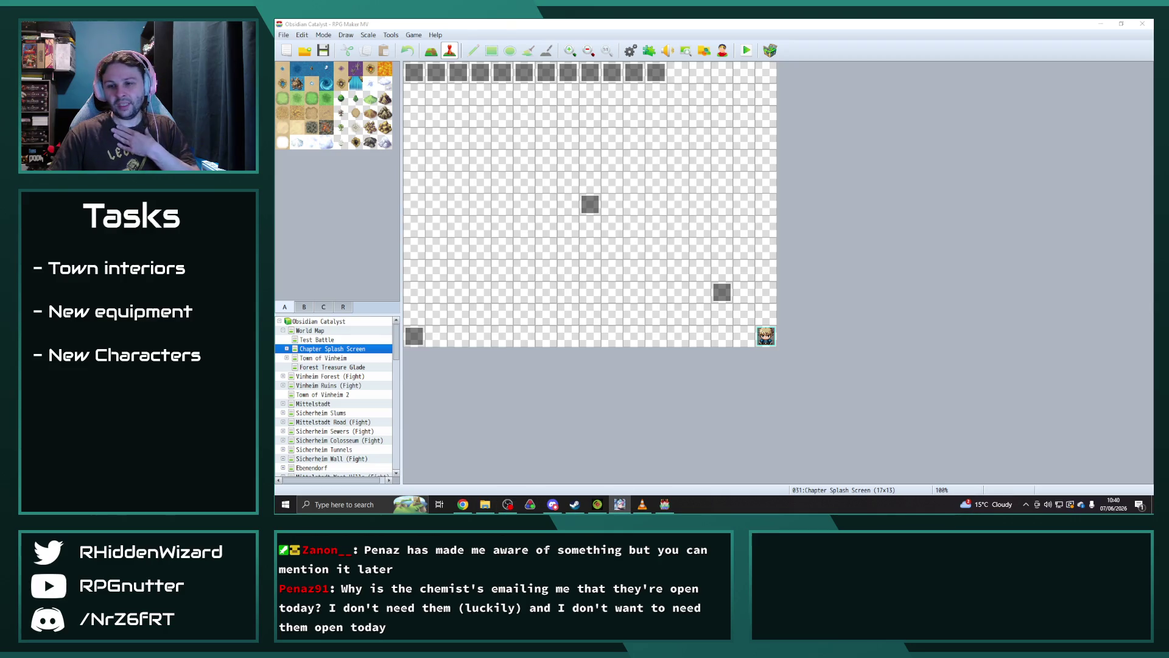
- Check the OC Kanban task board, then briefly open and close the game database
key(alt+Tab)
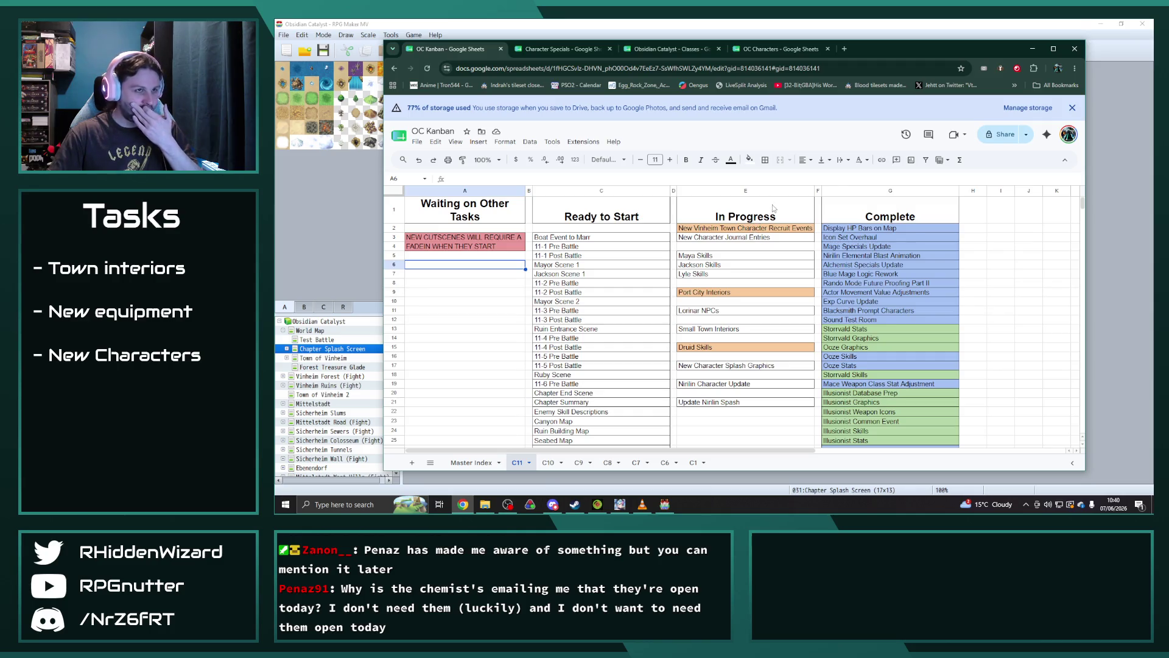
key(alt+Tab)
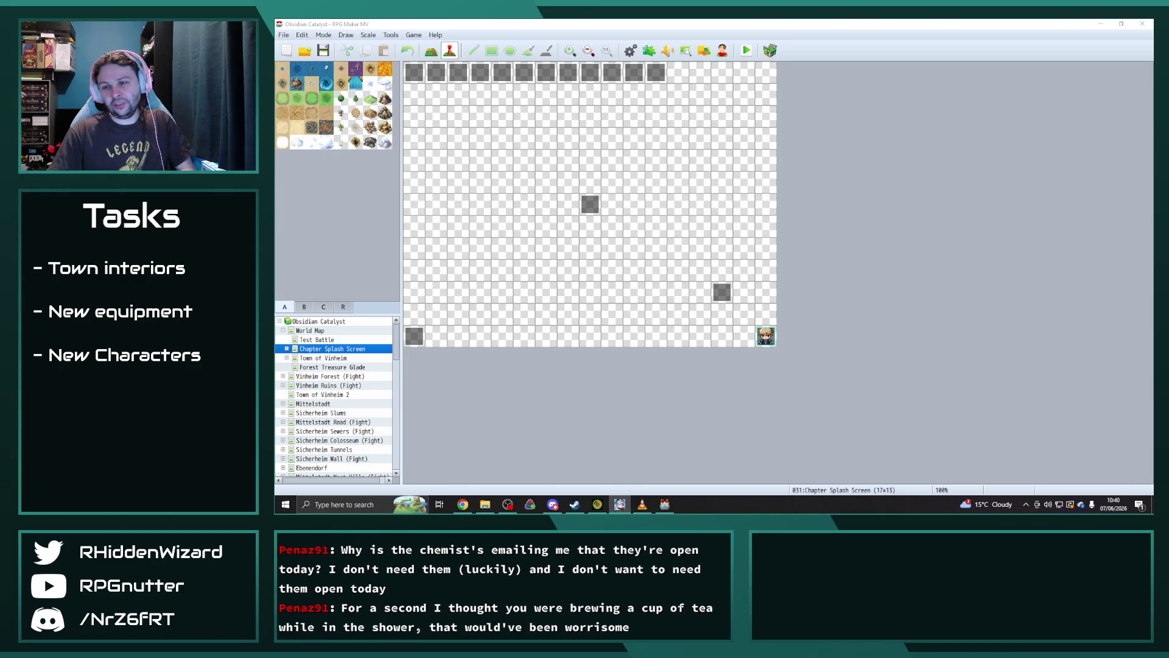
click(631, 51)
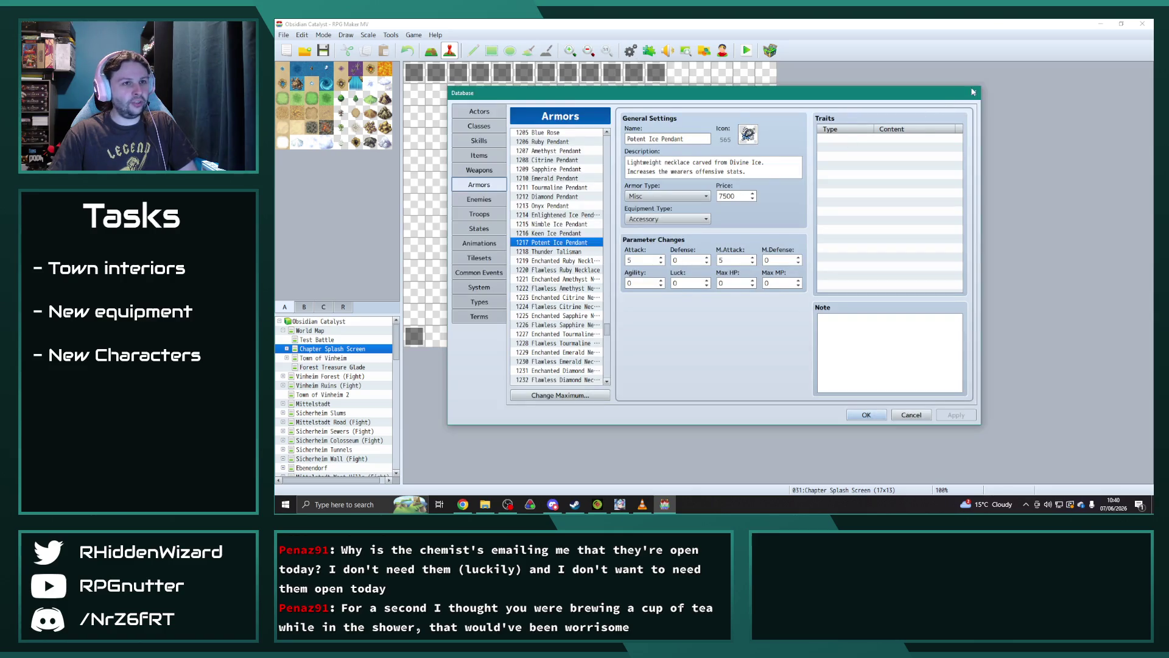
click(971, 92)
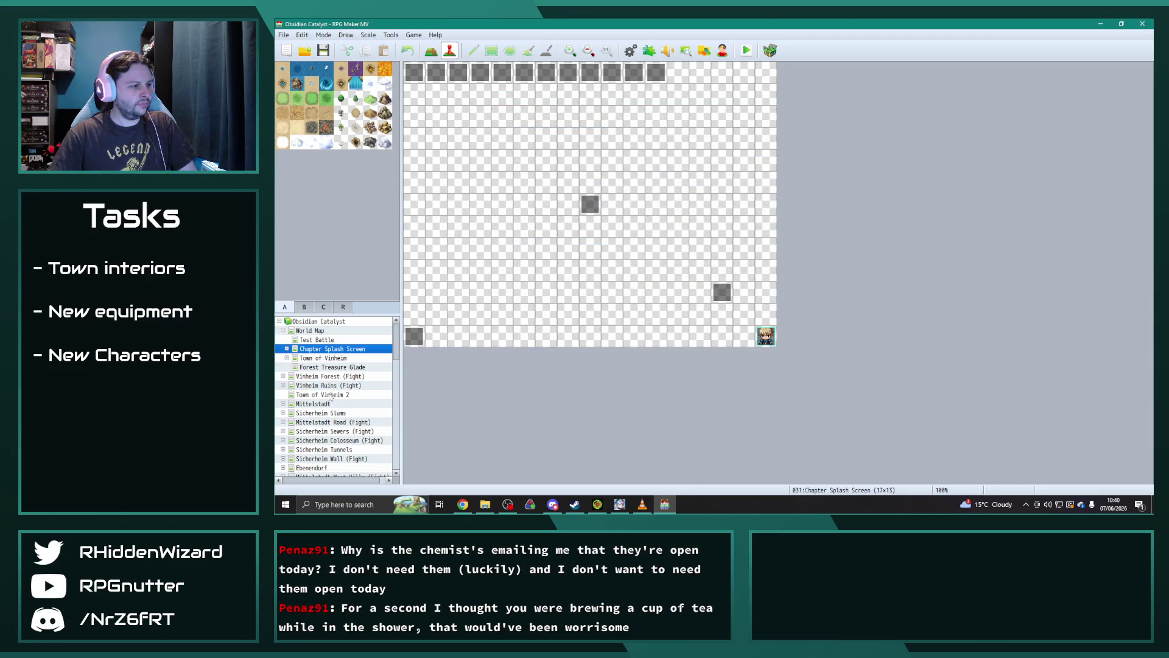
- Select the Sicherheim Tunnels map and glance over the other open windows
scroll(329, 414, down, 1)
click(328, 413)
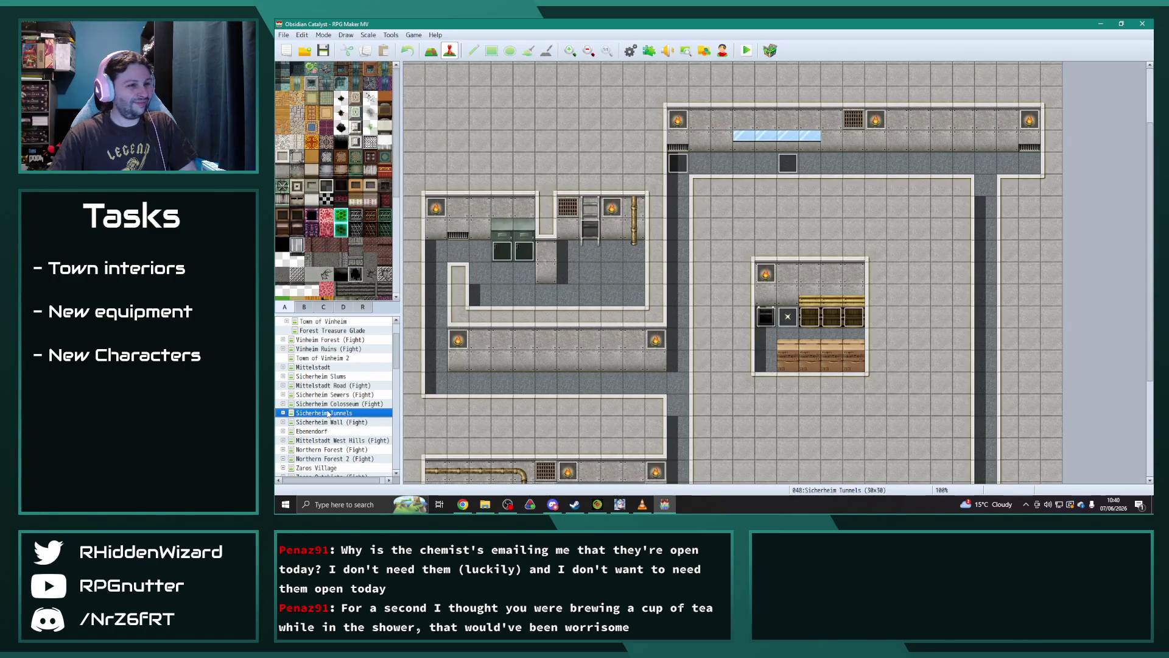
key(alt+Tab)
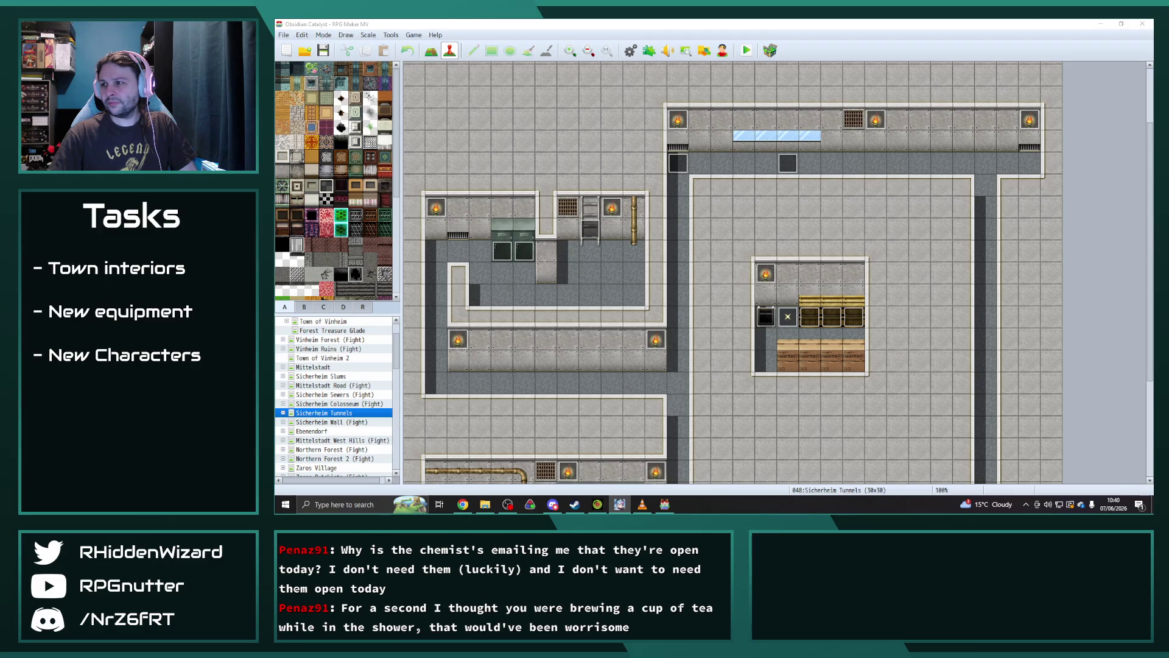
key(alt+Tab)
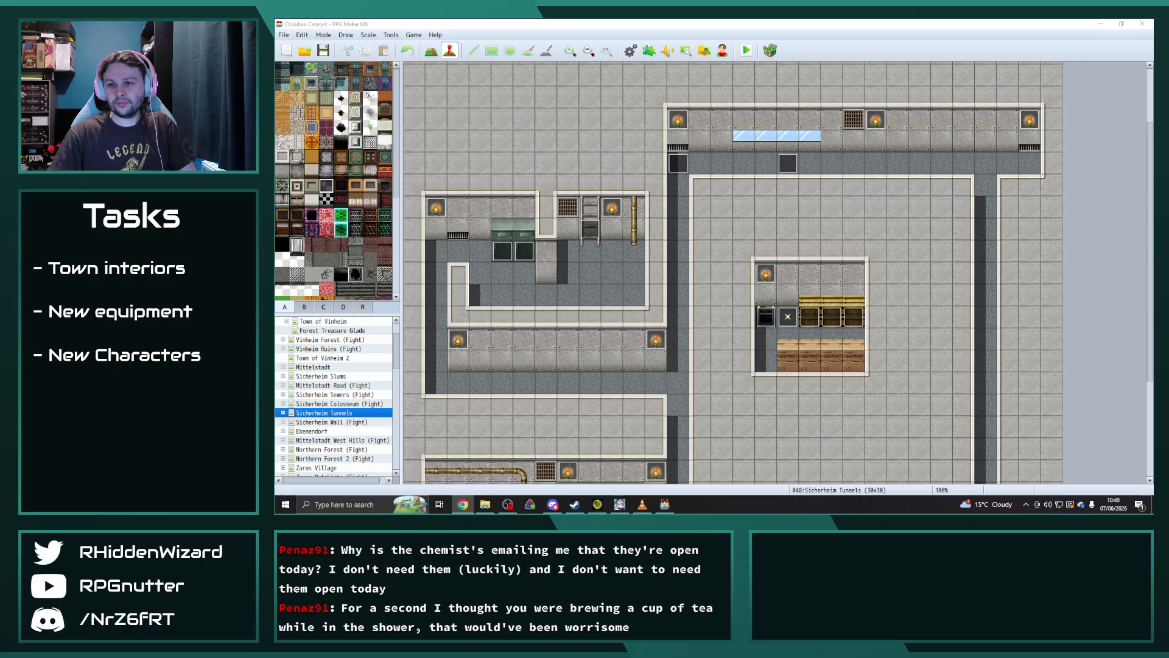
key(alt+Tab)
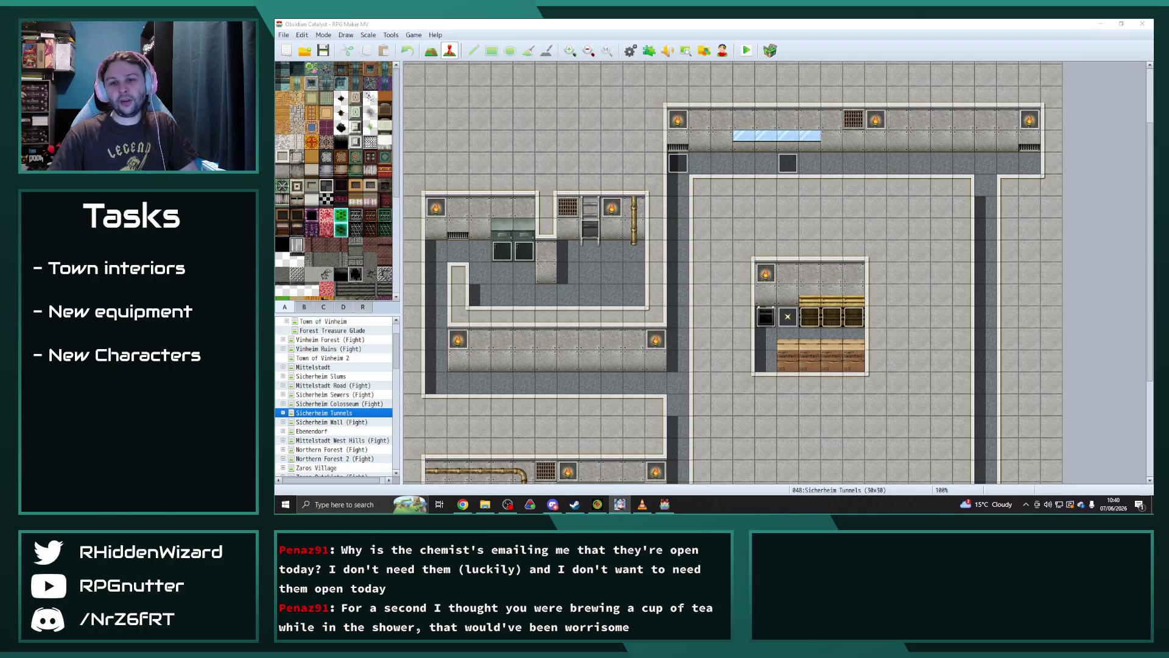
- Open New Vinheim's Item Shop L6 map, the Maya event and Percival's first dialogue line
scroll(339, 408, down, 10)
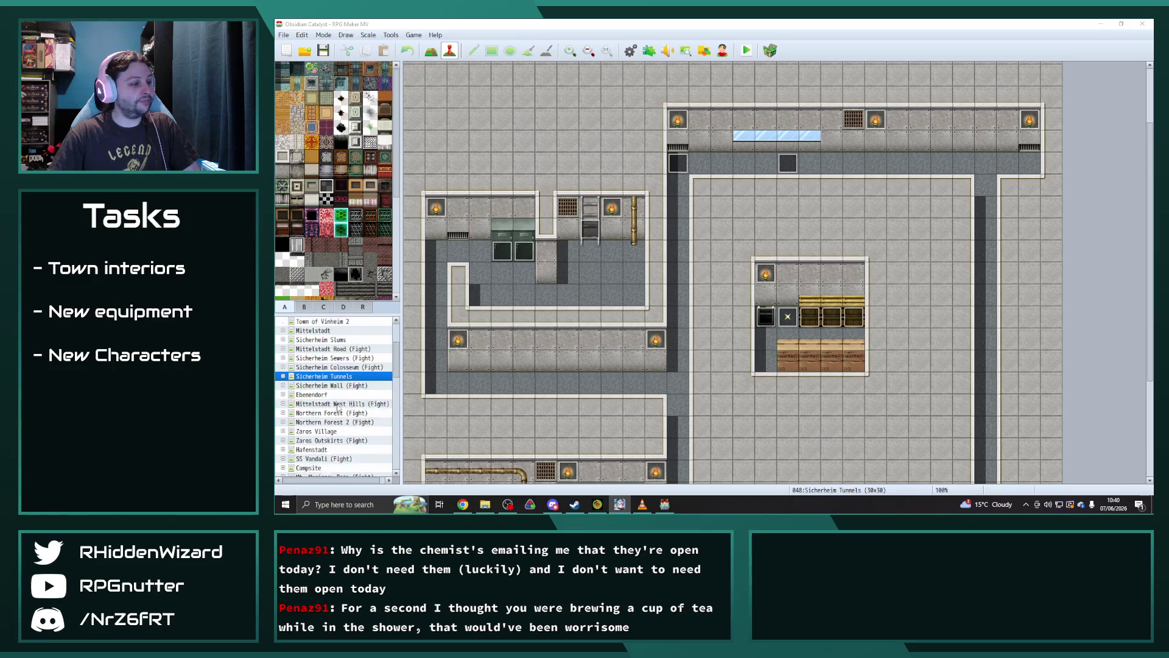
scroll(332, 407, down, 1)
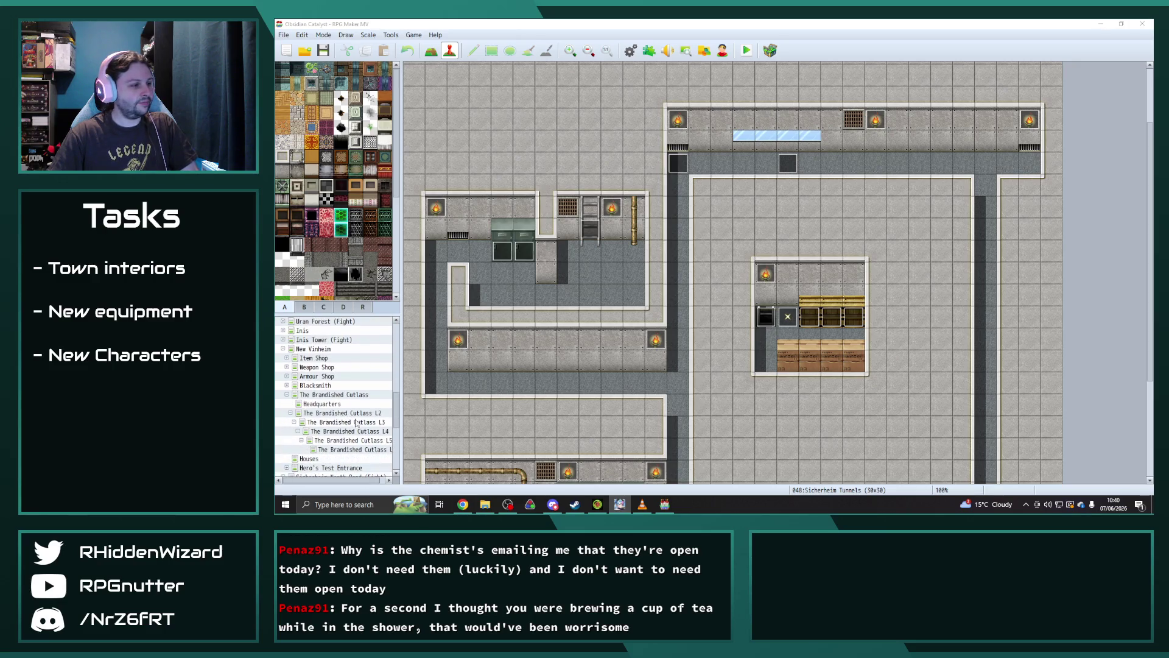
click(287, 394)
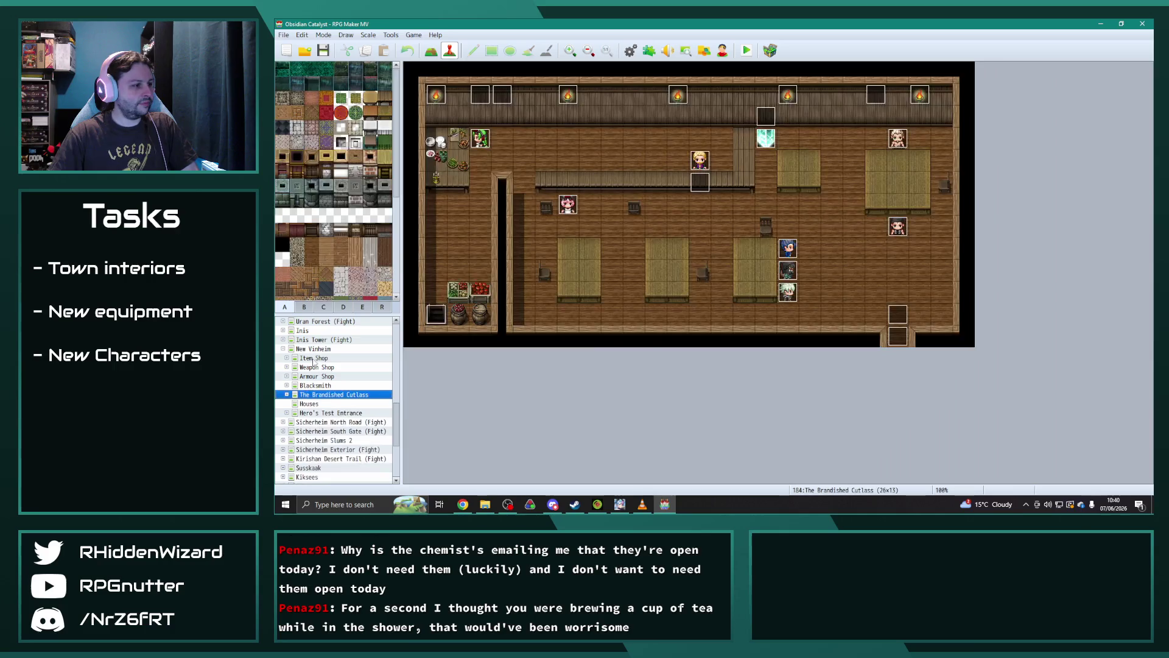
click(286, 358)
click(337, 404)
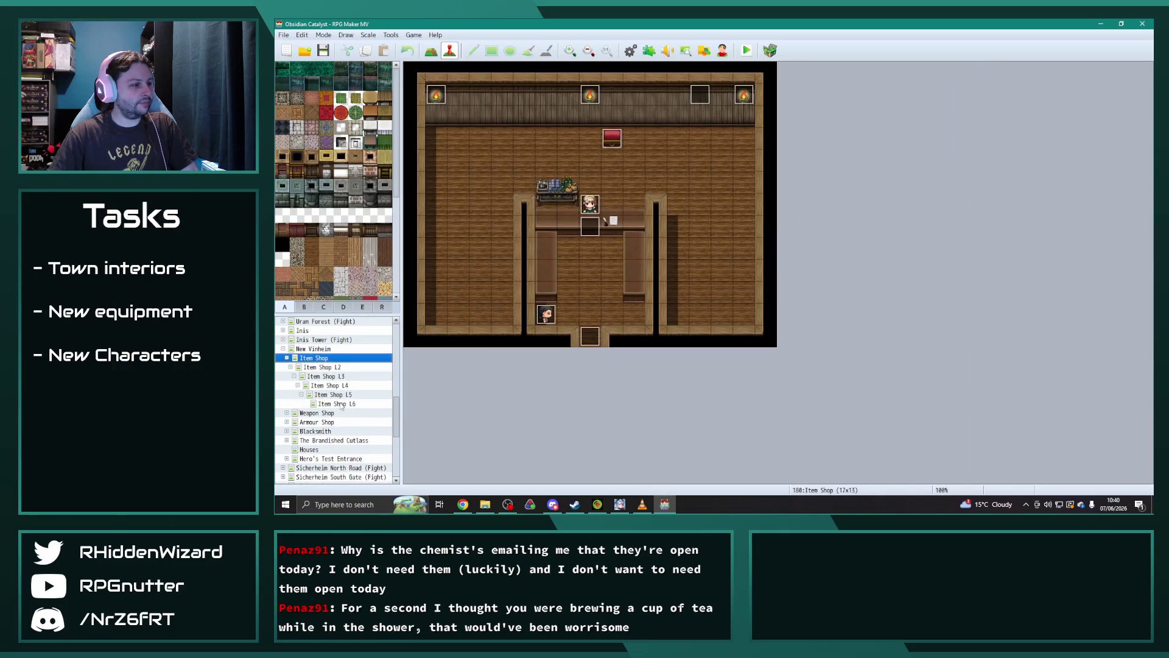
double_click(636, 314)
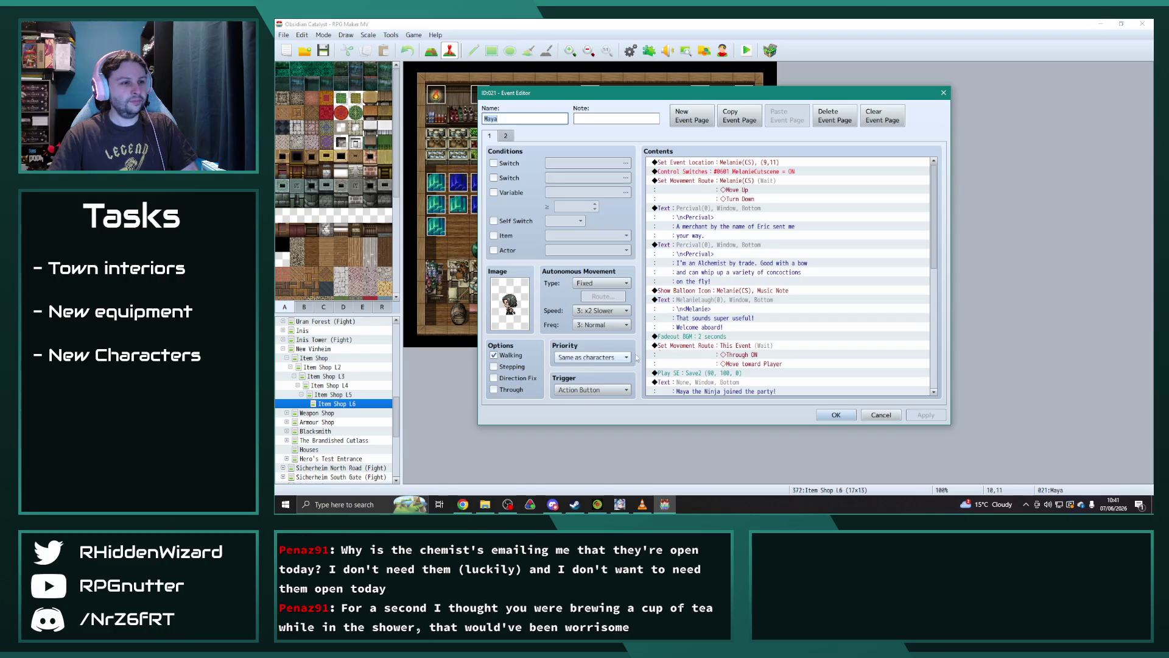
double_click(706, 208)
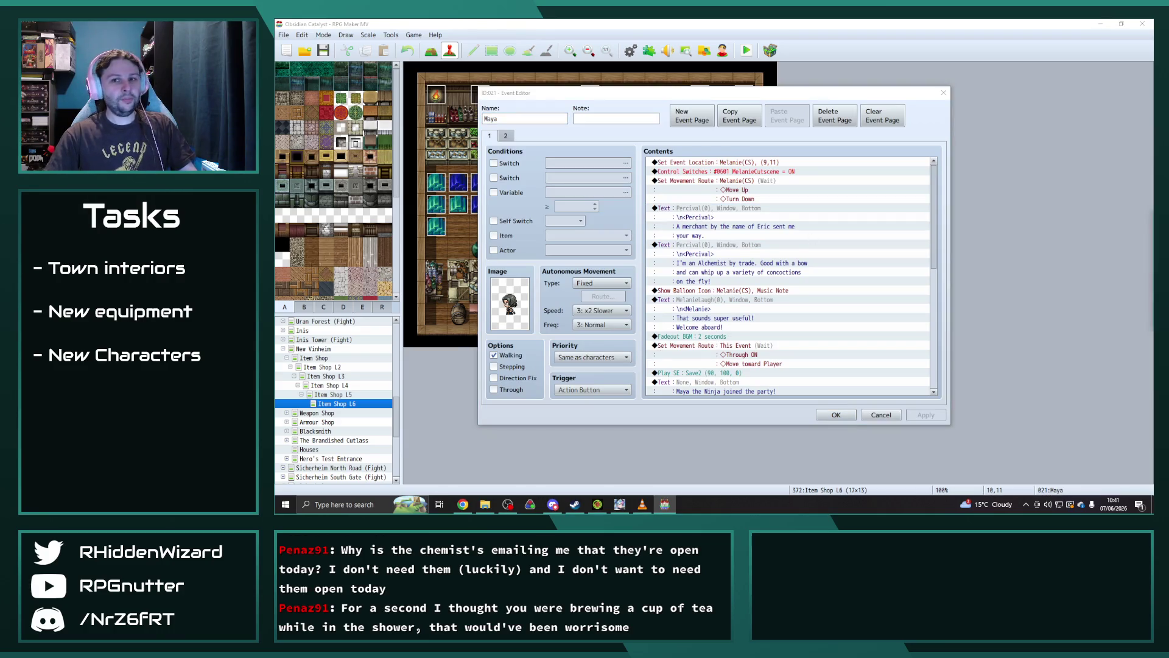
- Close Percival's line and the Maya event unchanged, then quit RPG Maker MV to Steam
click(724, 269)
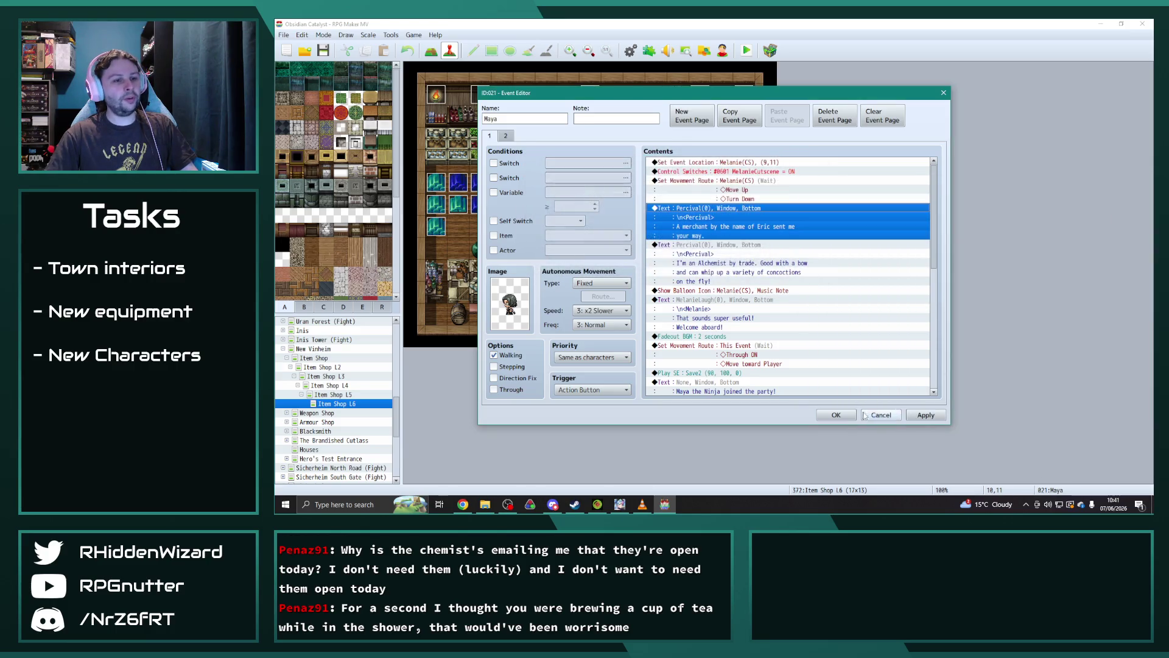
click(866, 415)
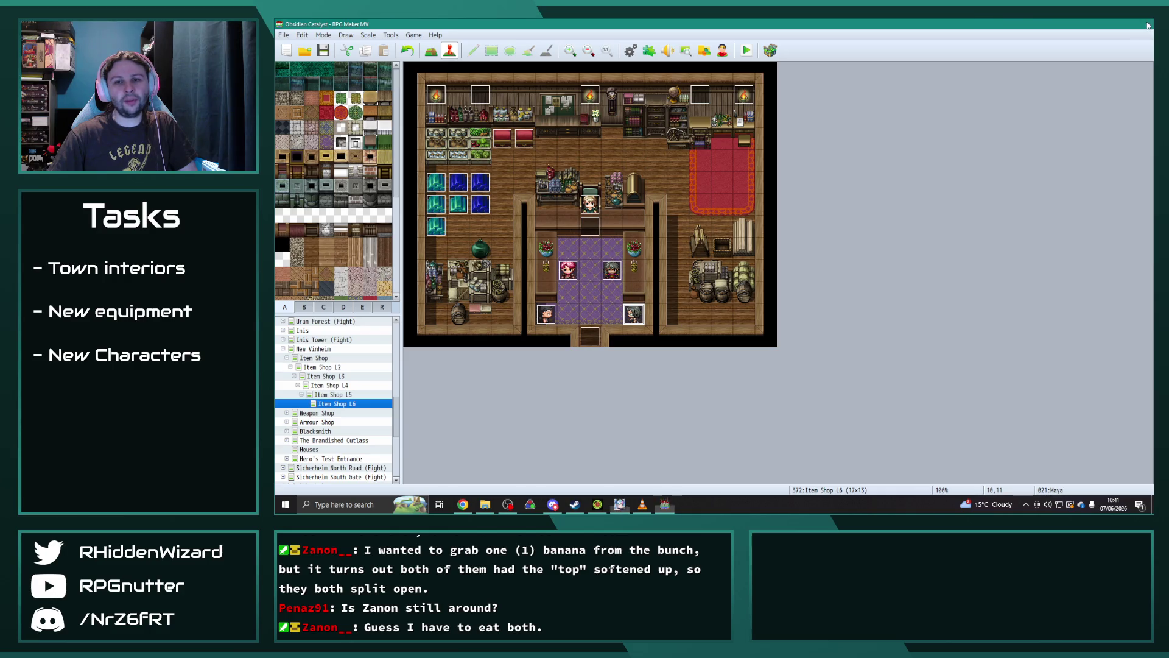
click(1142, 24)
click(554, 39)
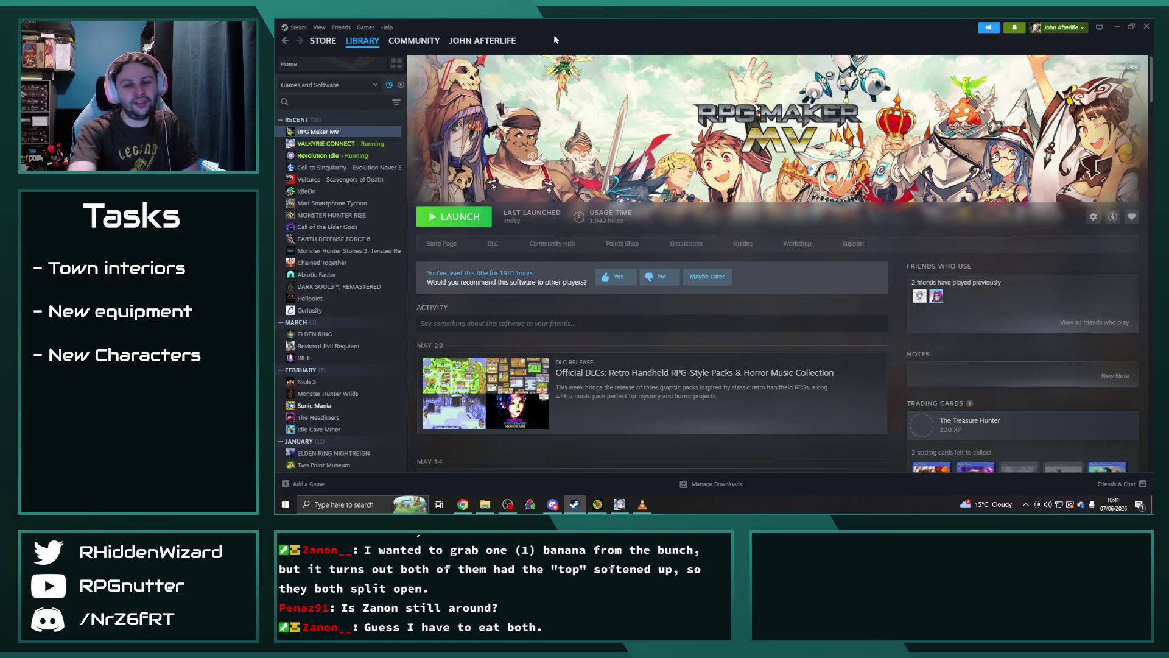
- Launch RPG Maker MV from Steam and reopen Maya's event on Item Shop L6
click(461, 217)
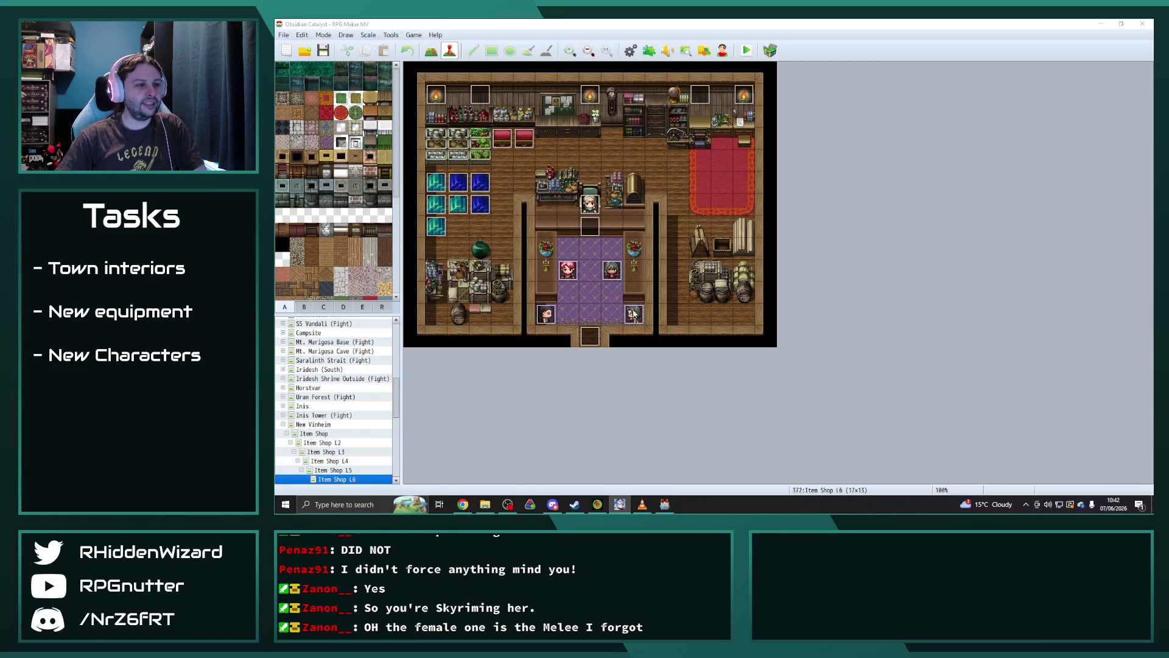
double_click(634, 314)
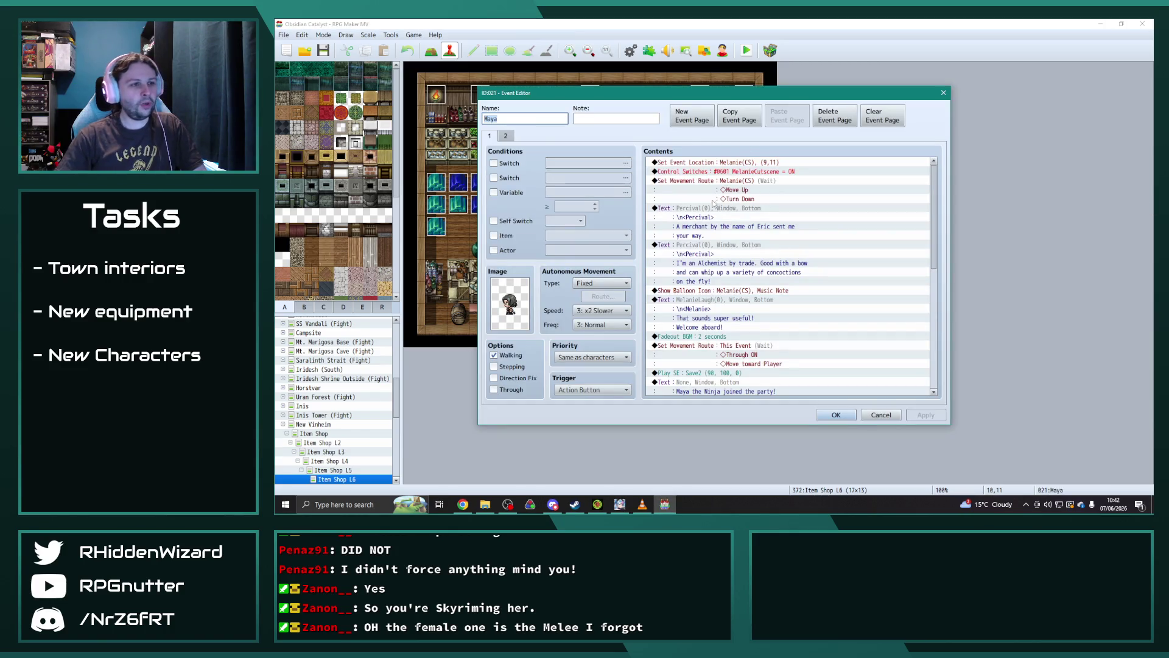
- Change the first dialogue line's name tag from Percival to Maya and give it Maya's face
double_click(736, 207)
double_click(737, 242)
text(Maya)
double_click(700, 257)
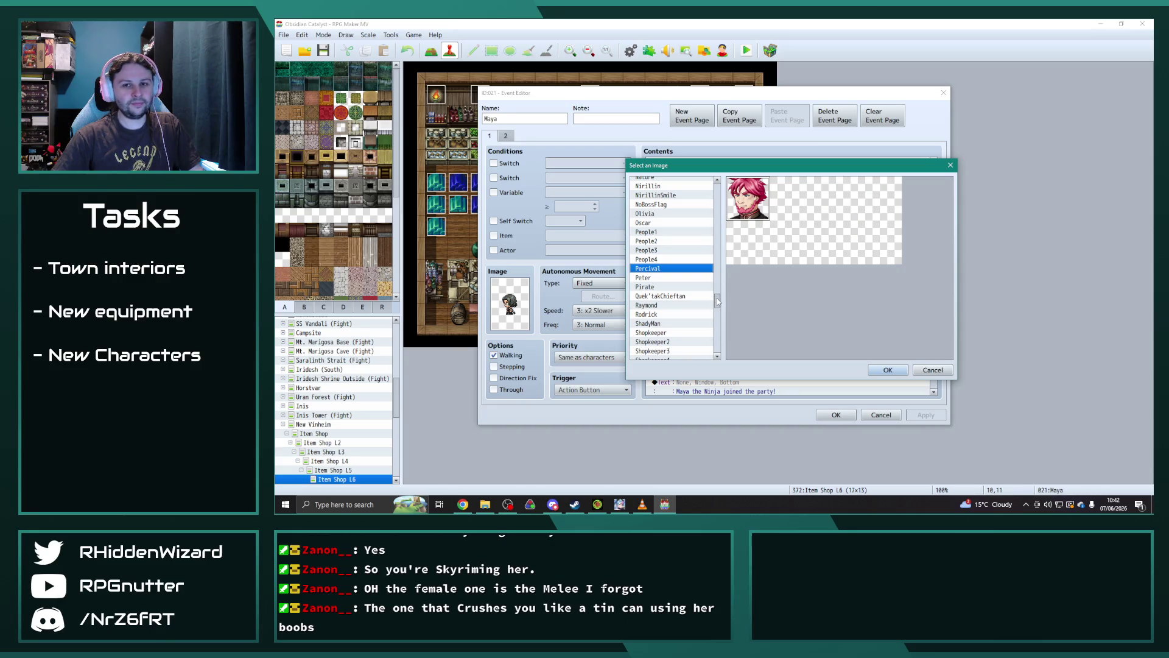
scroll(718, 298, up, 1)
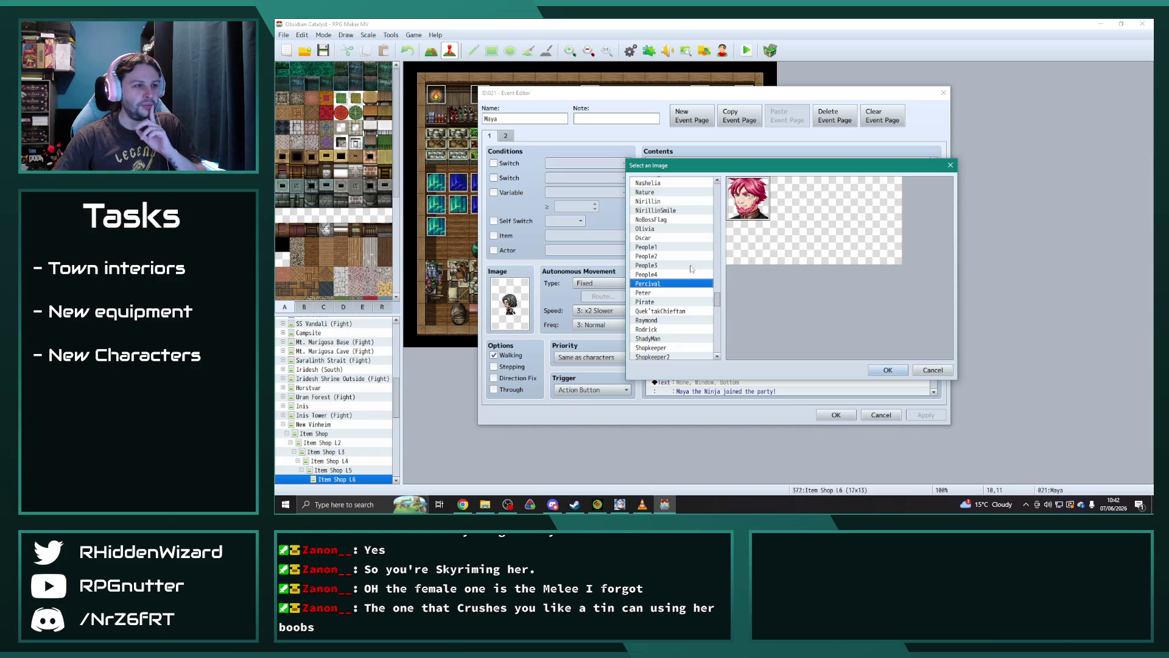
scroll(690, 271, up, 3)
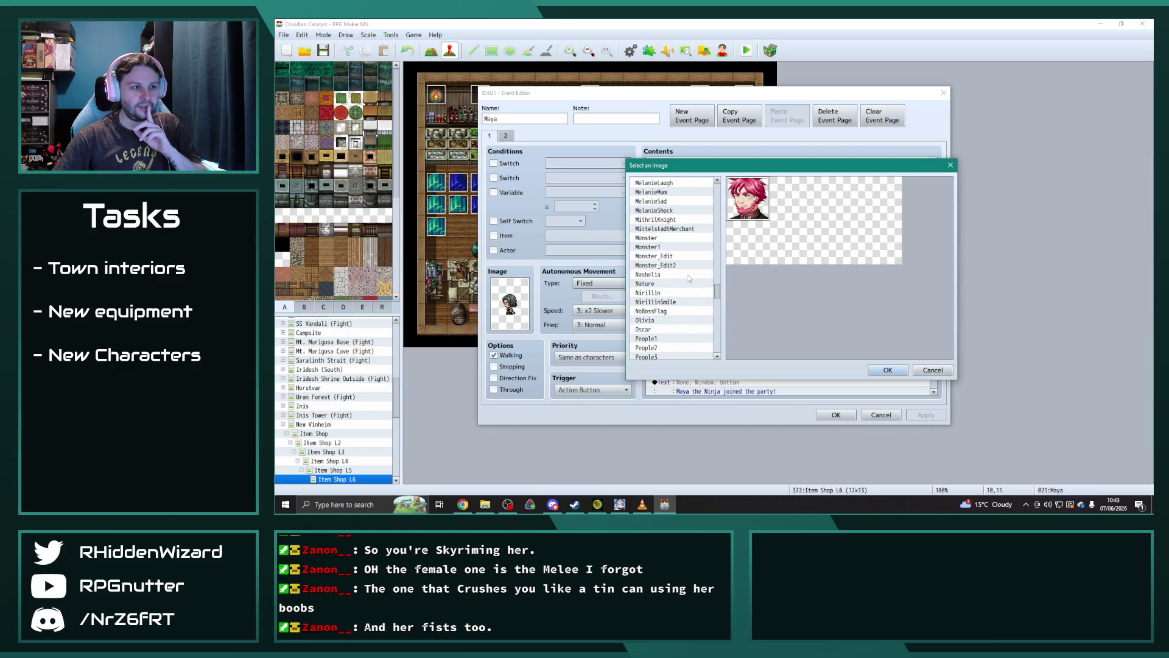
scroll(686, 279, up, 3)
click(650, 201)
click(888, 370)
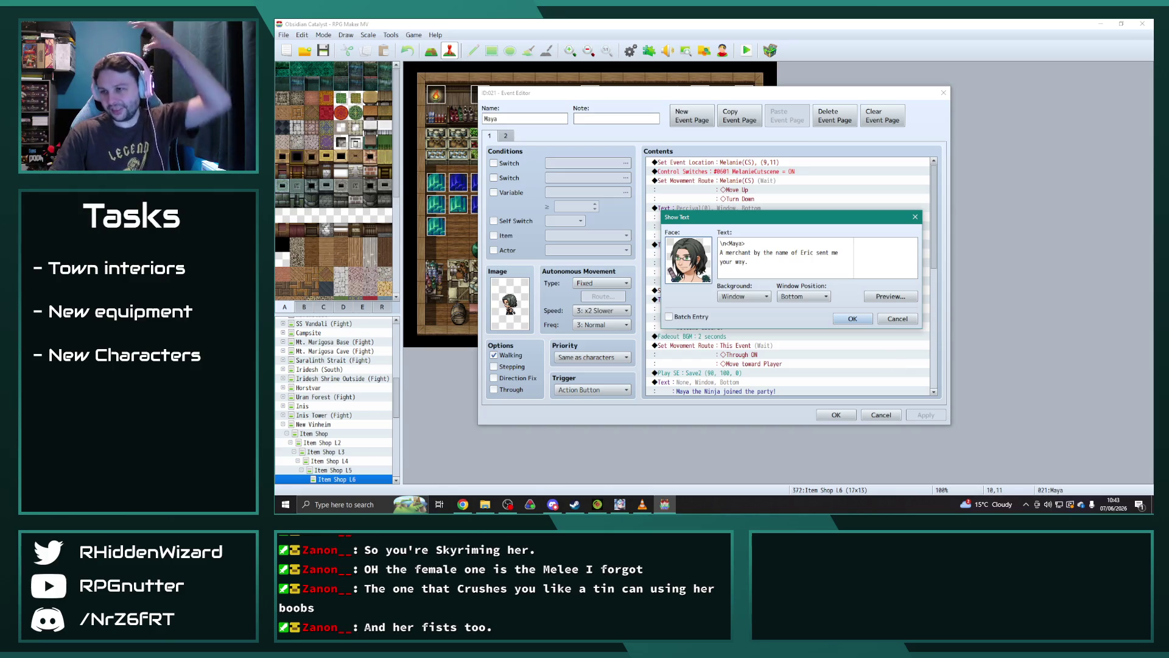
key(alt+Tab)
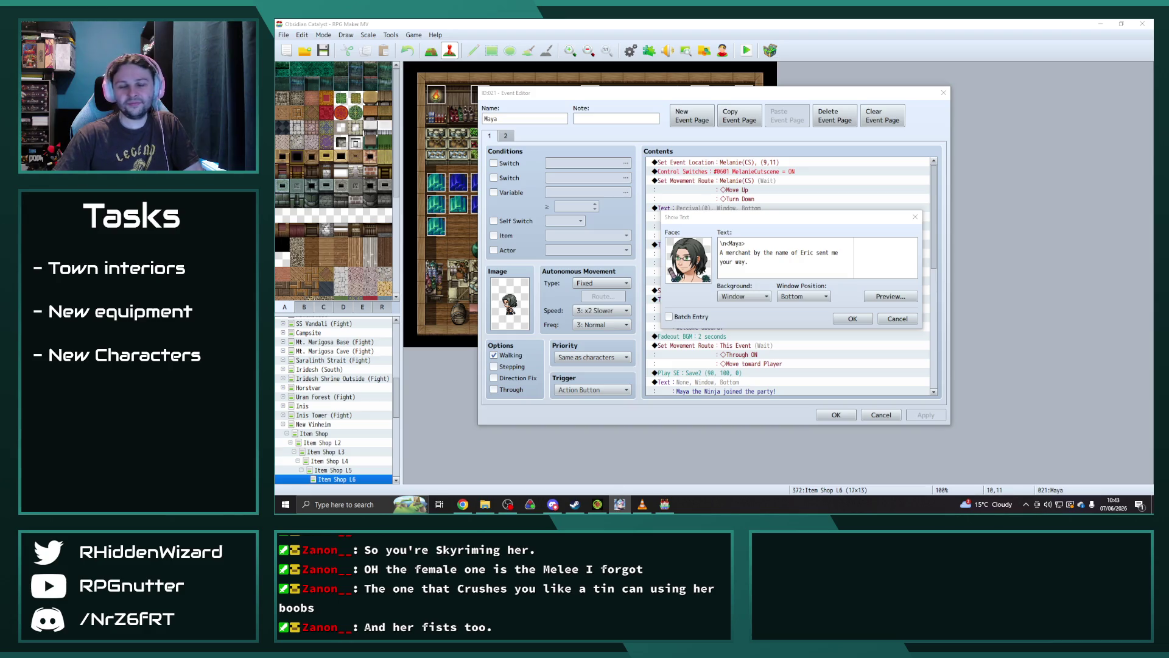
click(852, 319)
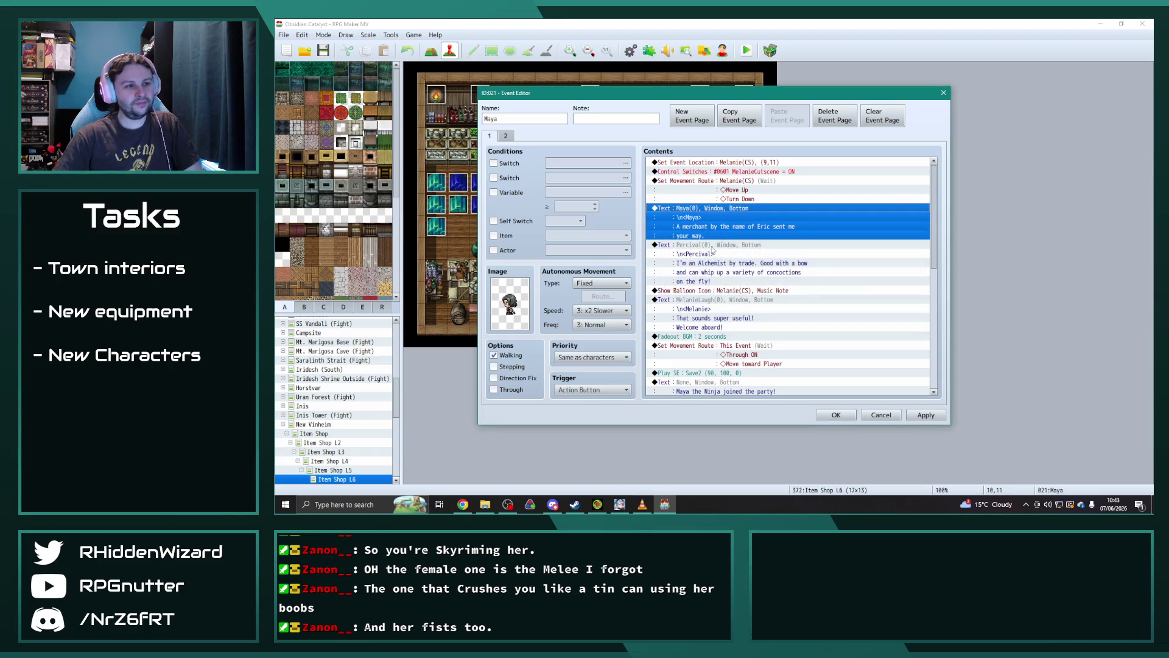
- Give the second dialogue line Maya's face and name tag, and select its old alchemist text
click(713, 248)
double_click(712, 249)
double_click(700, 249)
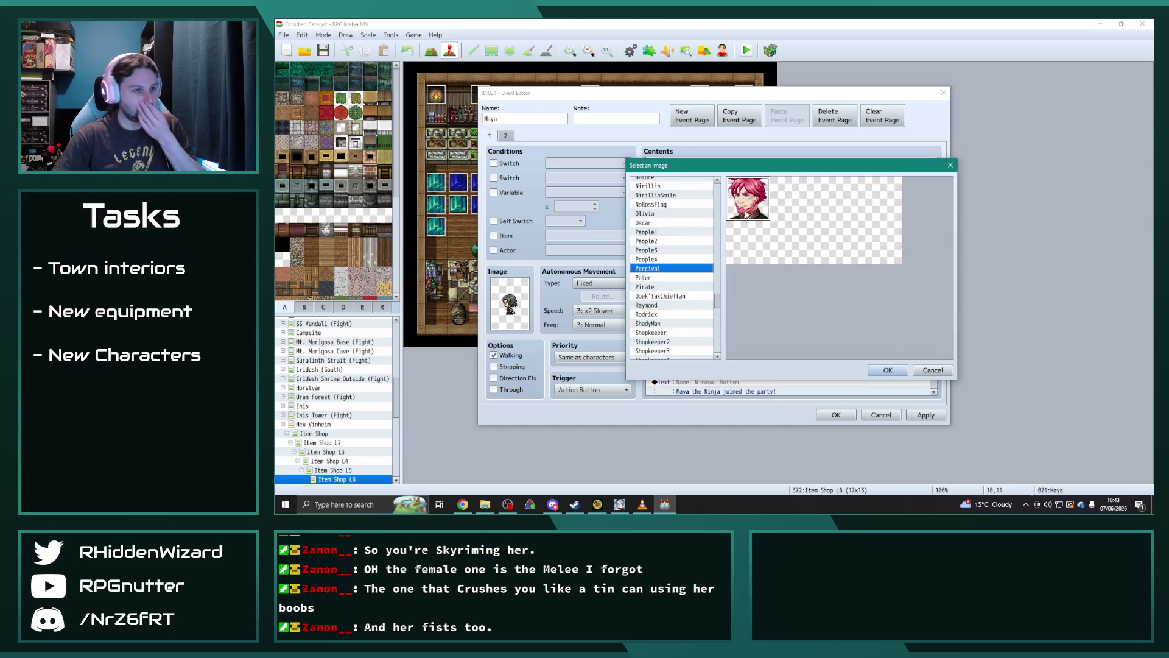
scroll(663, 235, up, 6)
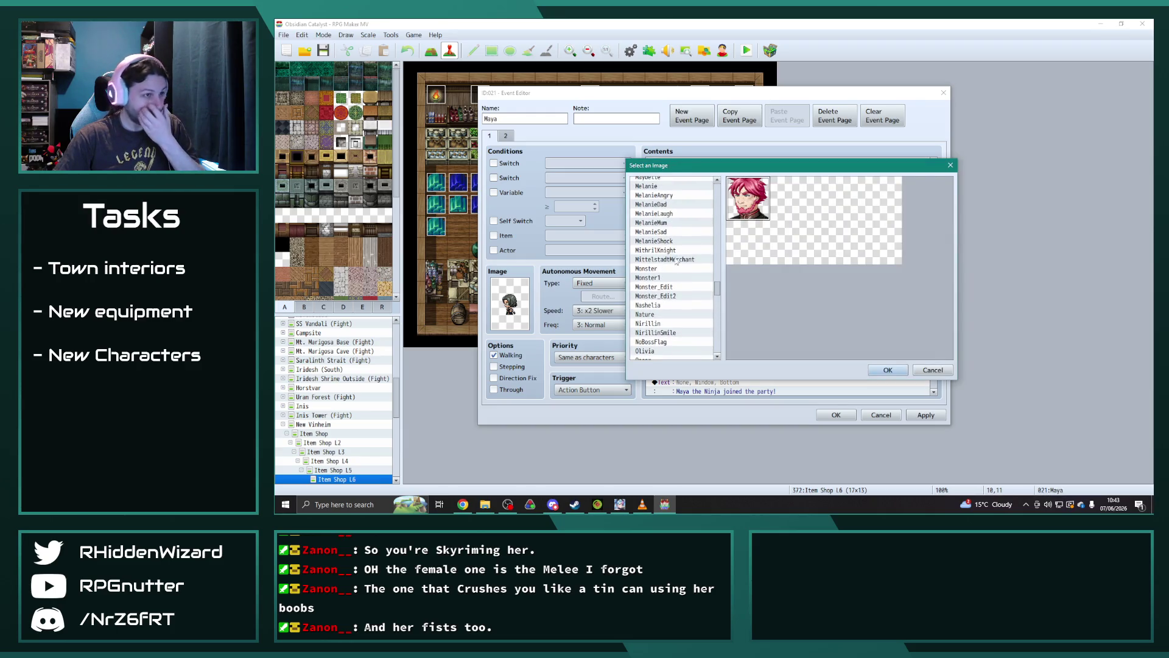
scroll(663, 235, up, 1)
click(663, 233)
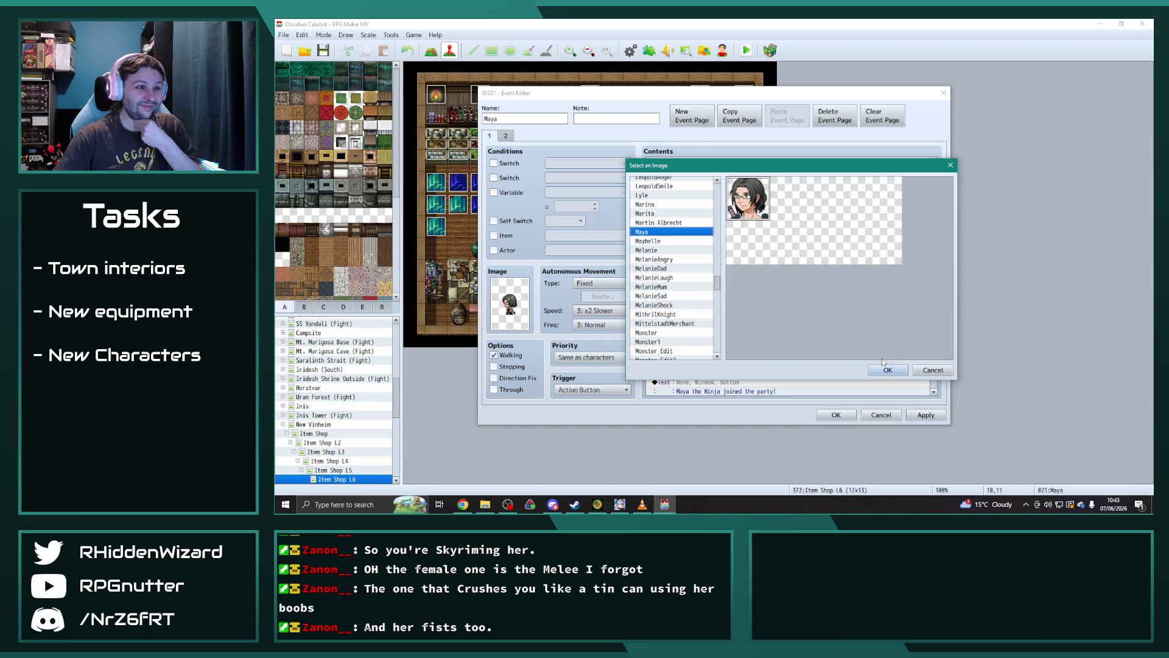
click(887, 370)
double_click(737, 243)
text(Maya)
drag(760, 272, 720, 253)
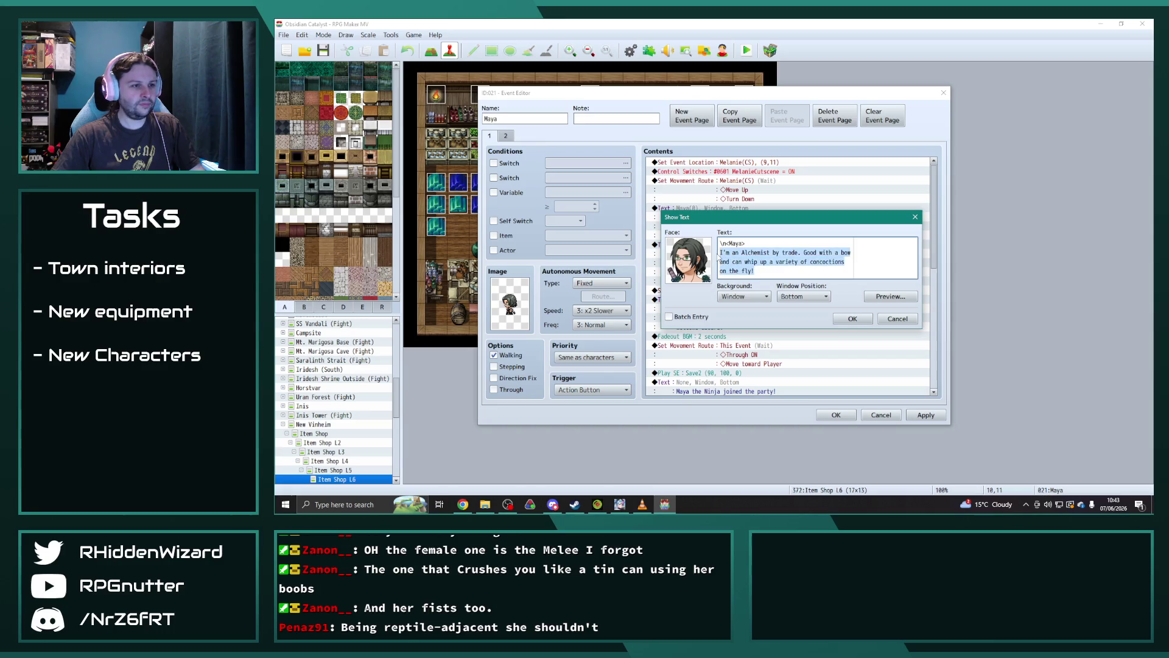
- Rewrite Maya's line to read "I'm a ninja, adept with the ways of water."
text(I')
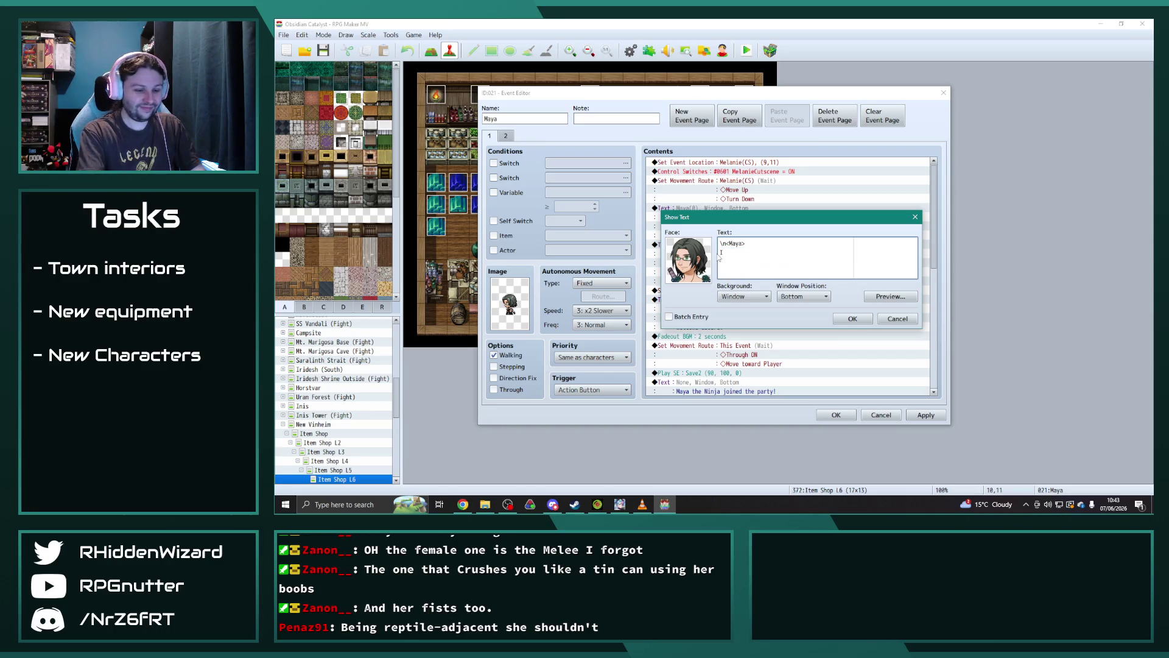
text(m a n)
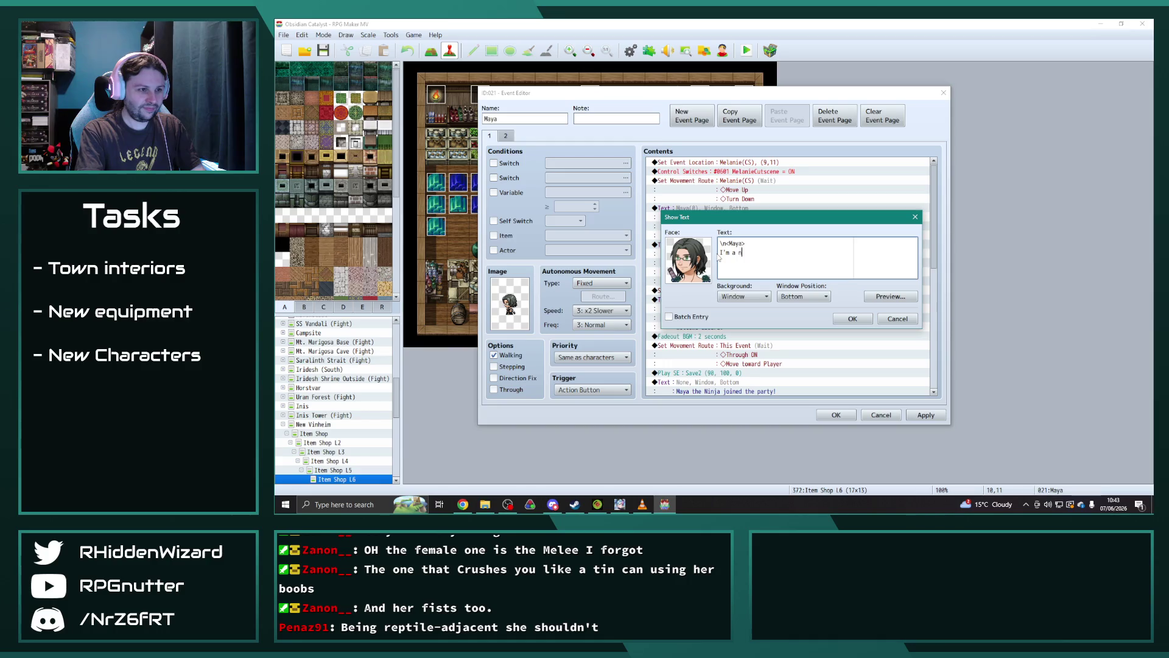
text(inja adept )
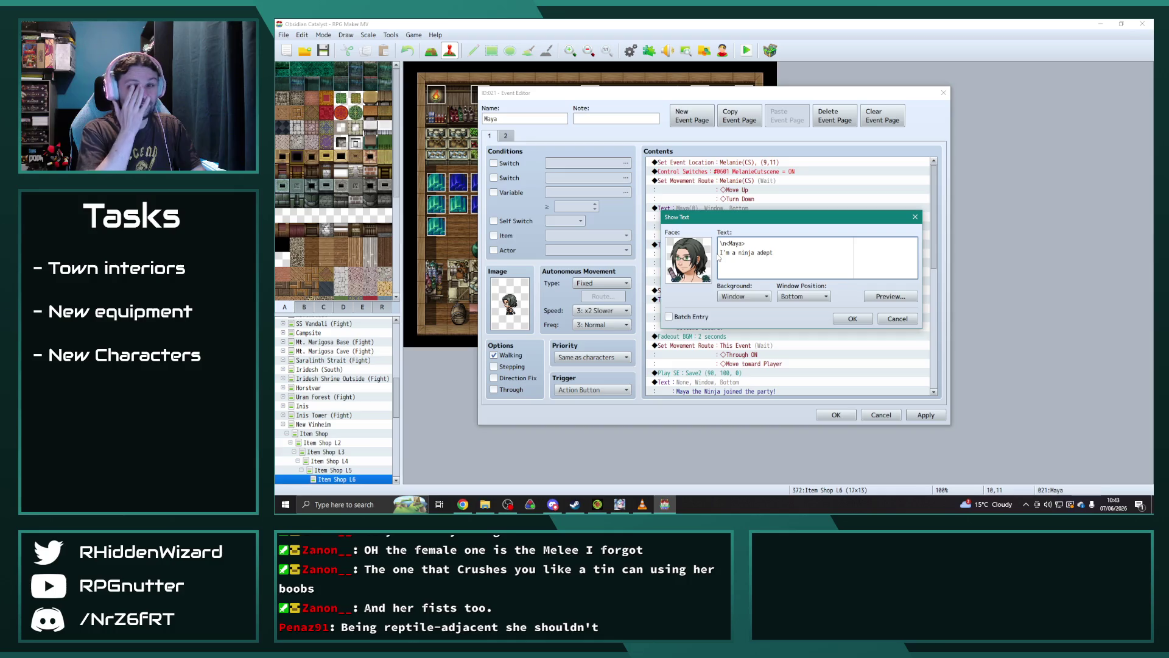
text(with the ways of water.)
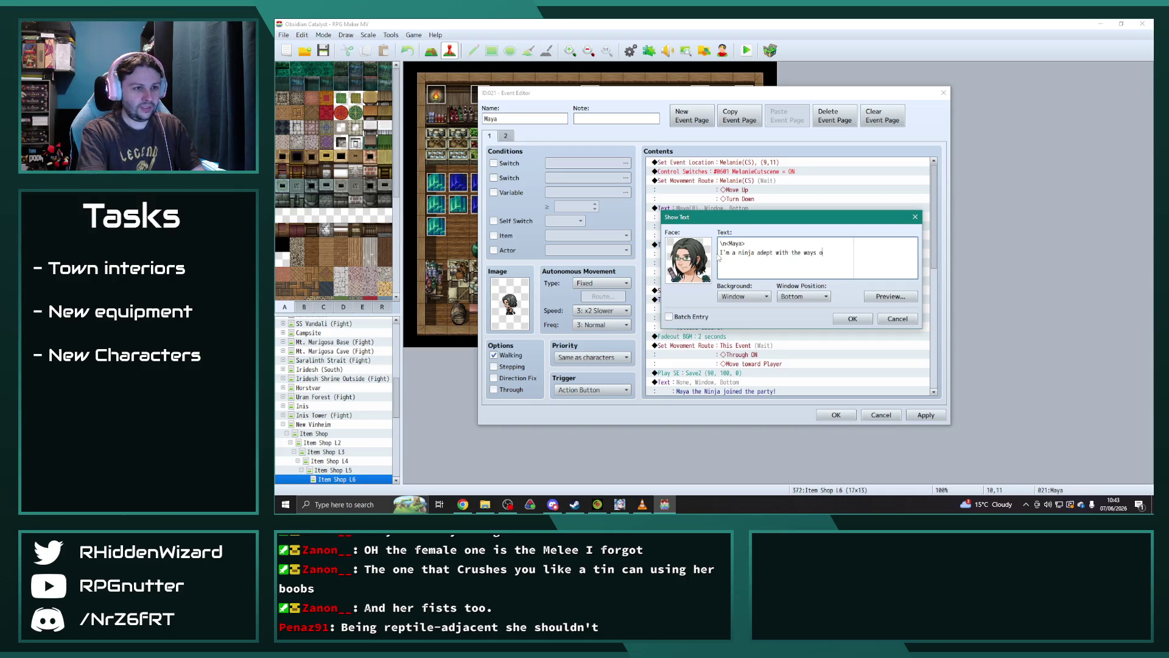
click(858, 324)
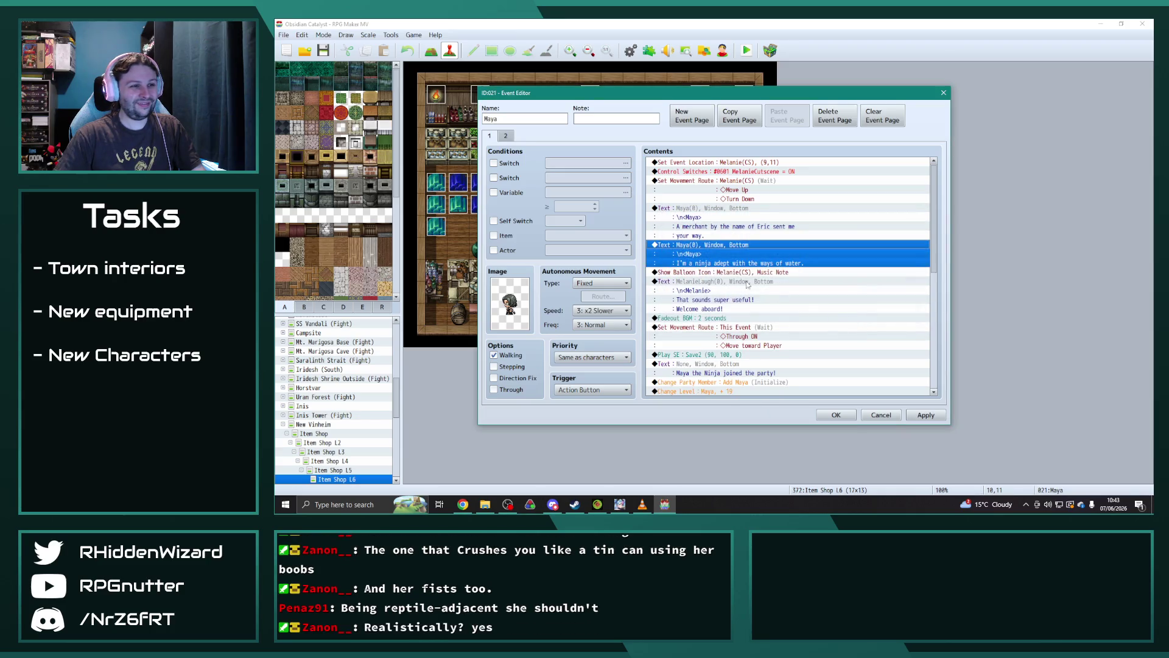
right_click(722, 245)
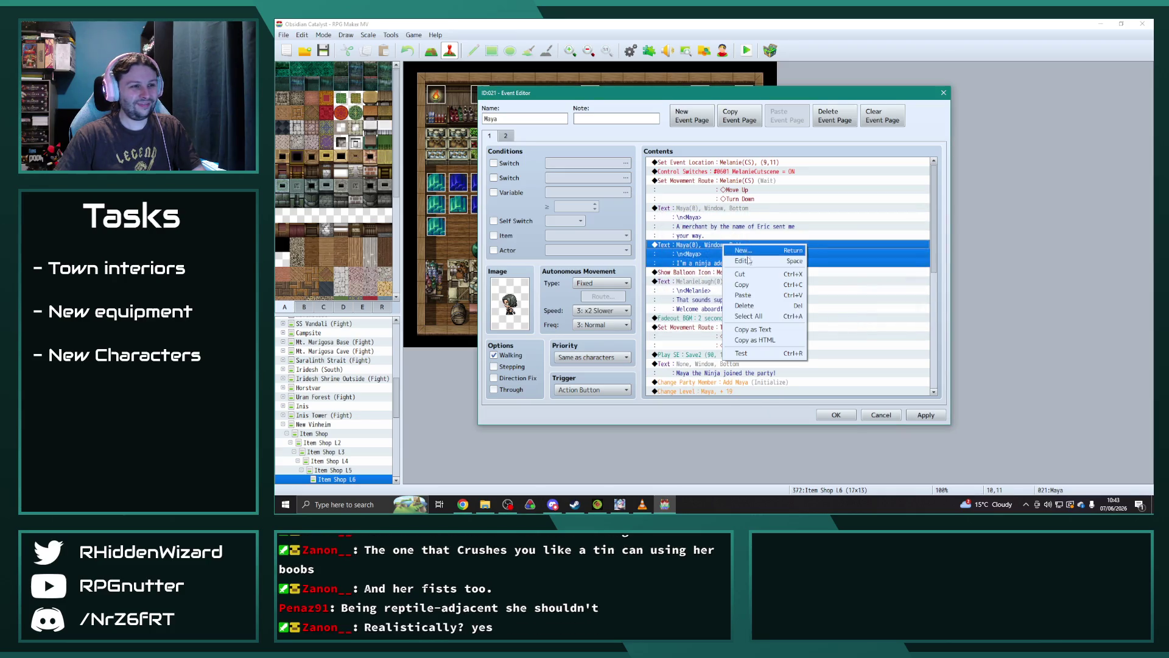
click(748, 252)
drag(854, 256, 754, 252)
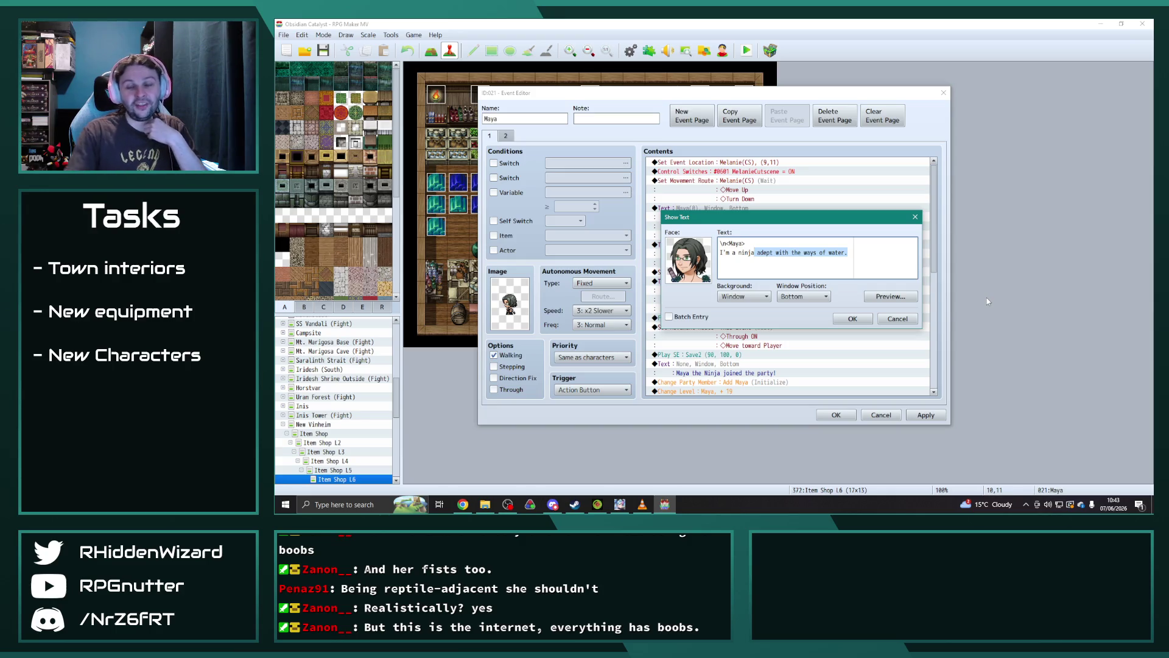
key(alt+Tab)
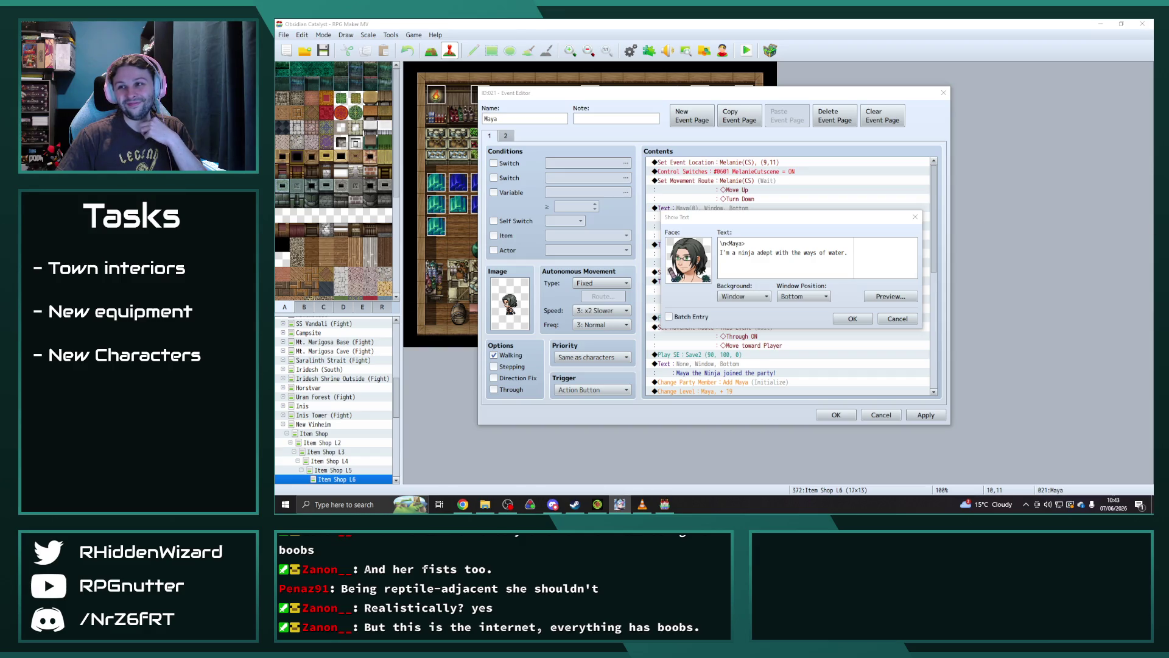
drag(812, 266, 758, 253)
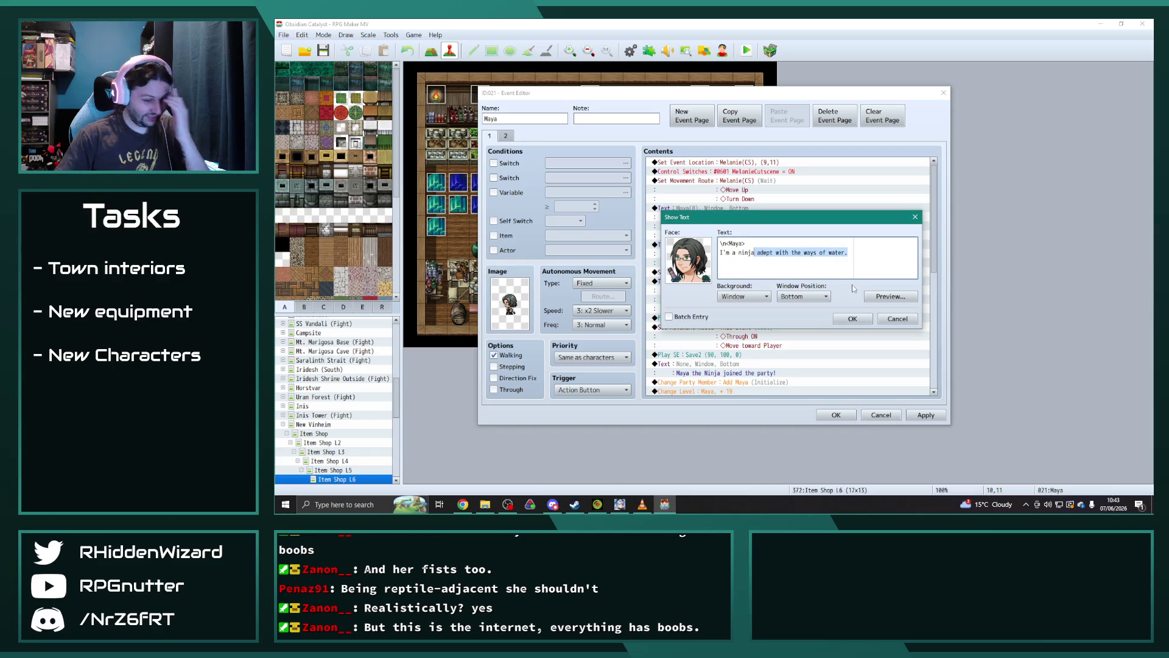
key(BackSpace)
key(BackSpace)
text(, adept with th)
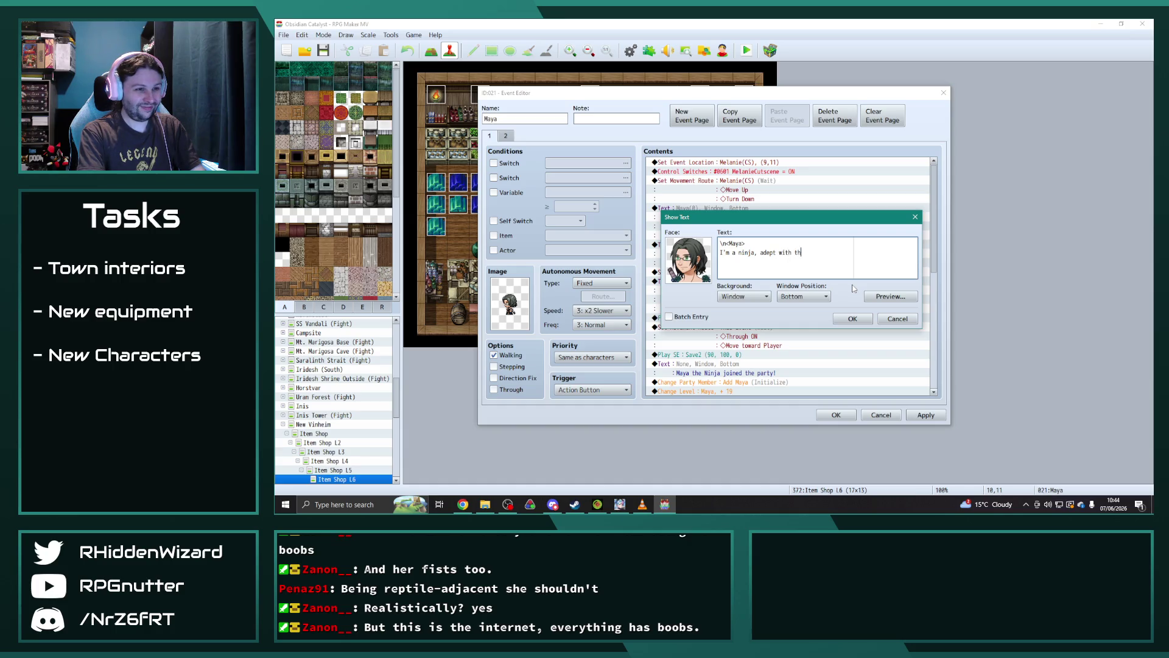
text(e ways of water.)
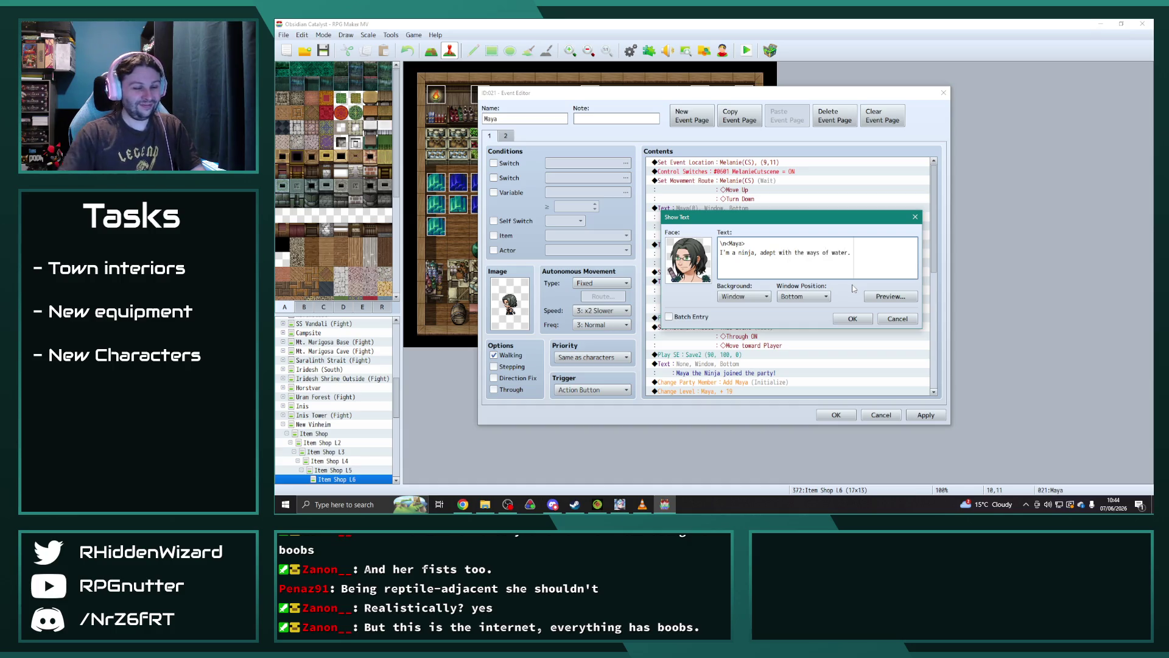
click(852, 319)
- Apply the changes to Maya's event and close its editor
scroll(816, 316, down, 2)
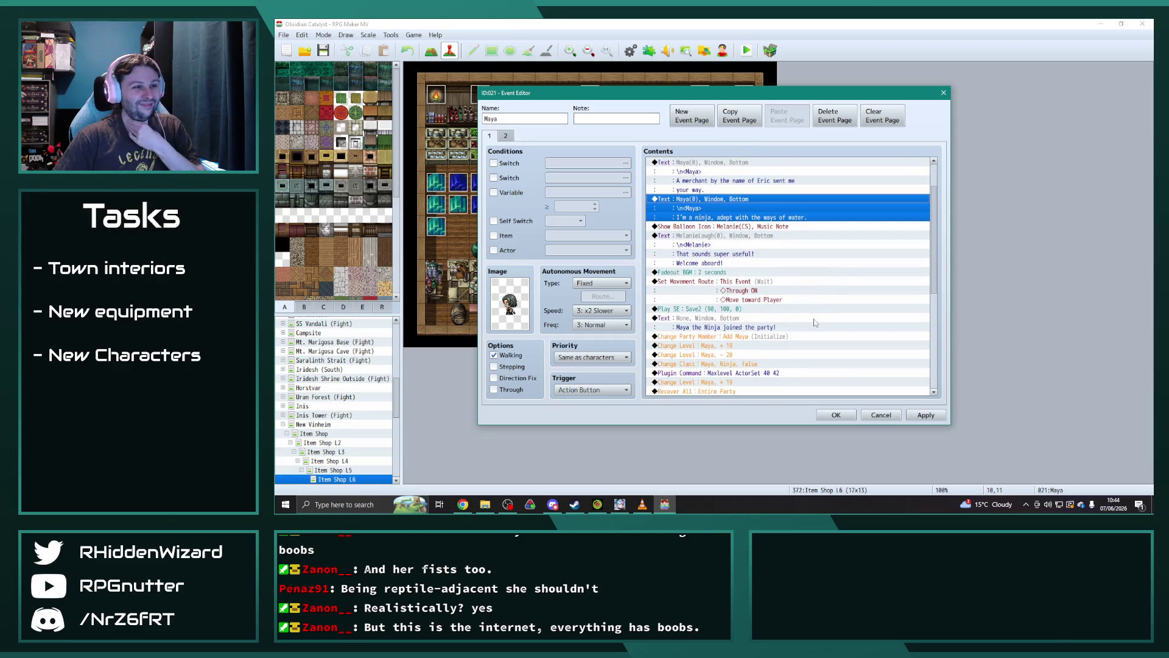
scroll(815, 322, up, 2)
scroll(819, 341, down, 8)
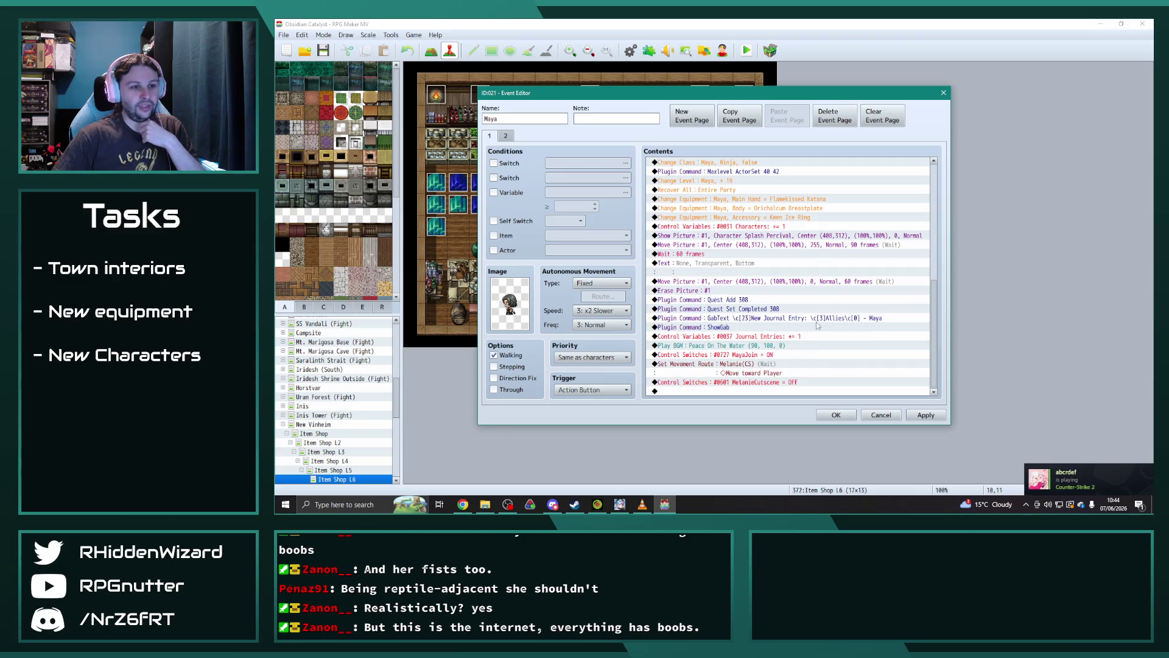
click(925, 416)
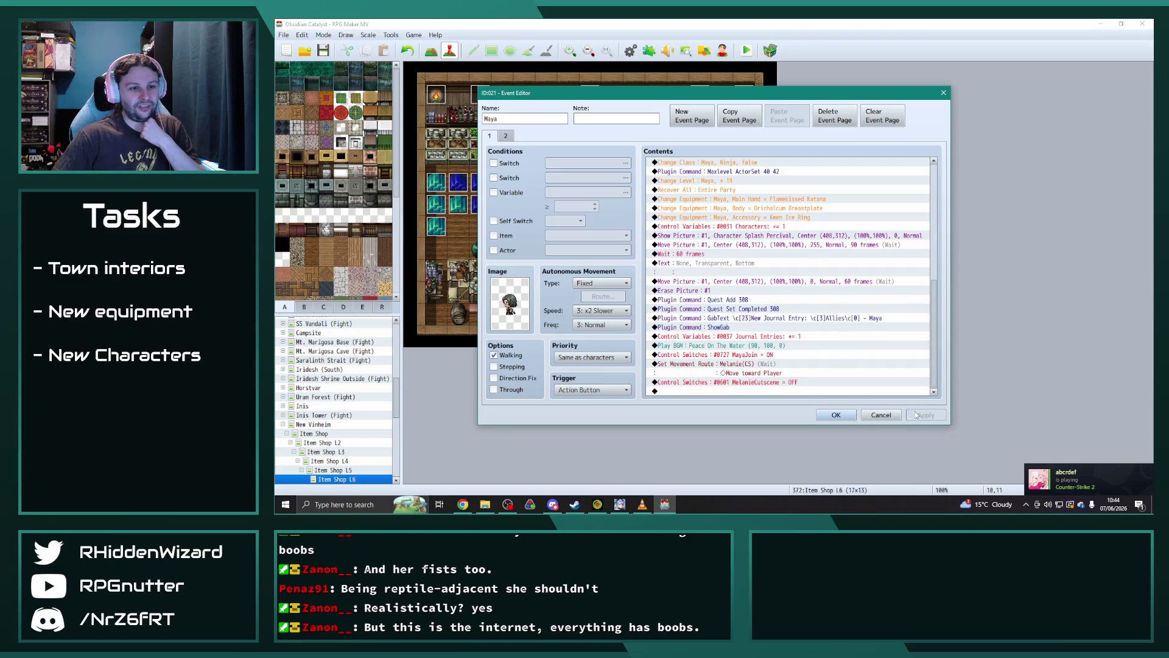
click(840, 418)
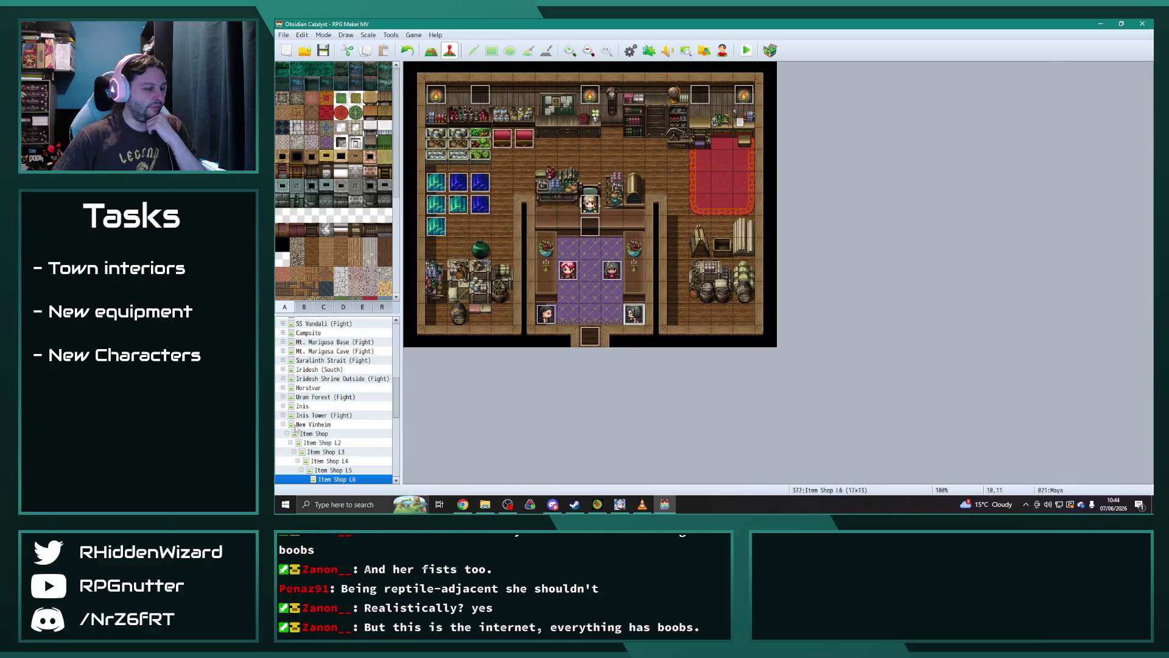
- Return to the Item Shop L6 map and recheck Maya's event before closing it
click(283, 425)
click(283, 414)
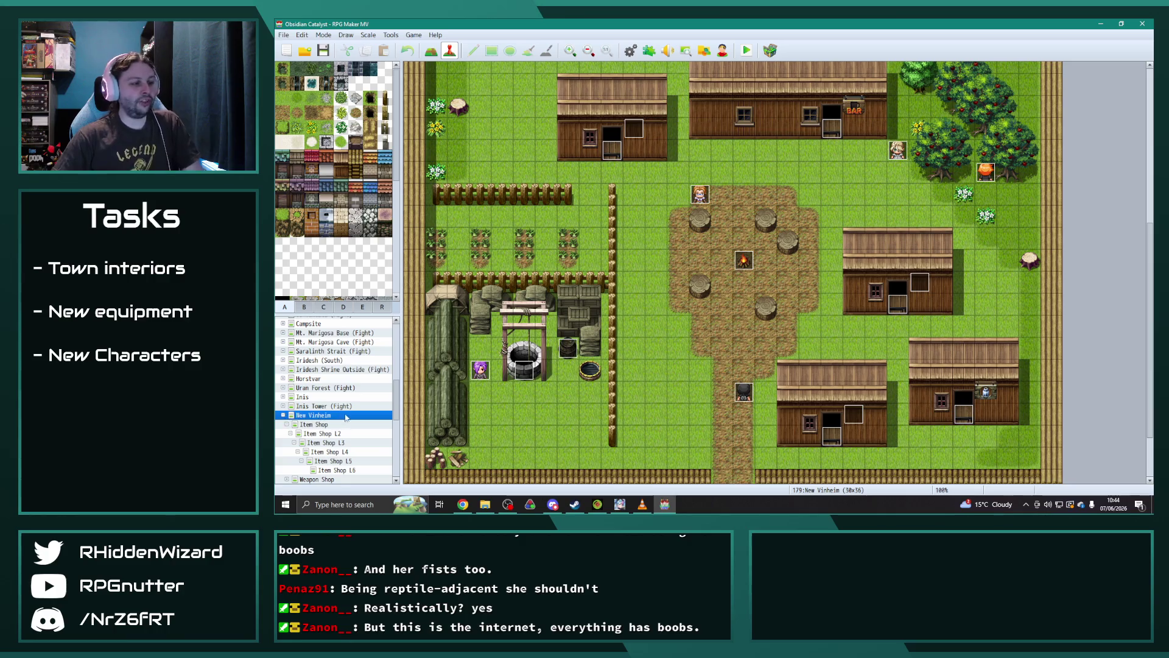
scroll(349, 413, down, 1)
click(341, 439)
double_click(636, 315)
scroll(805, 346, down, 5)
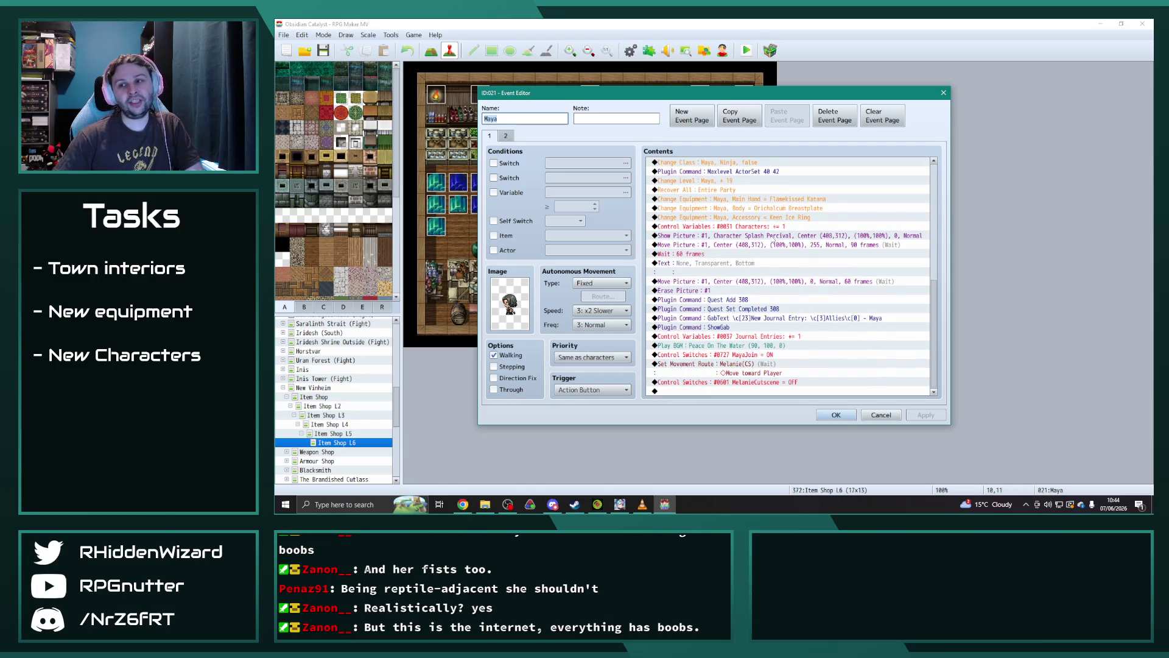
click(836, 415)
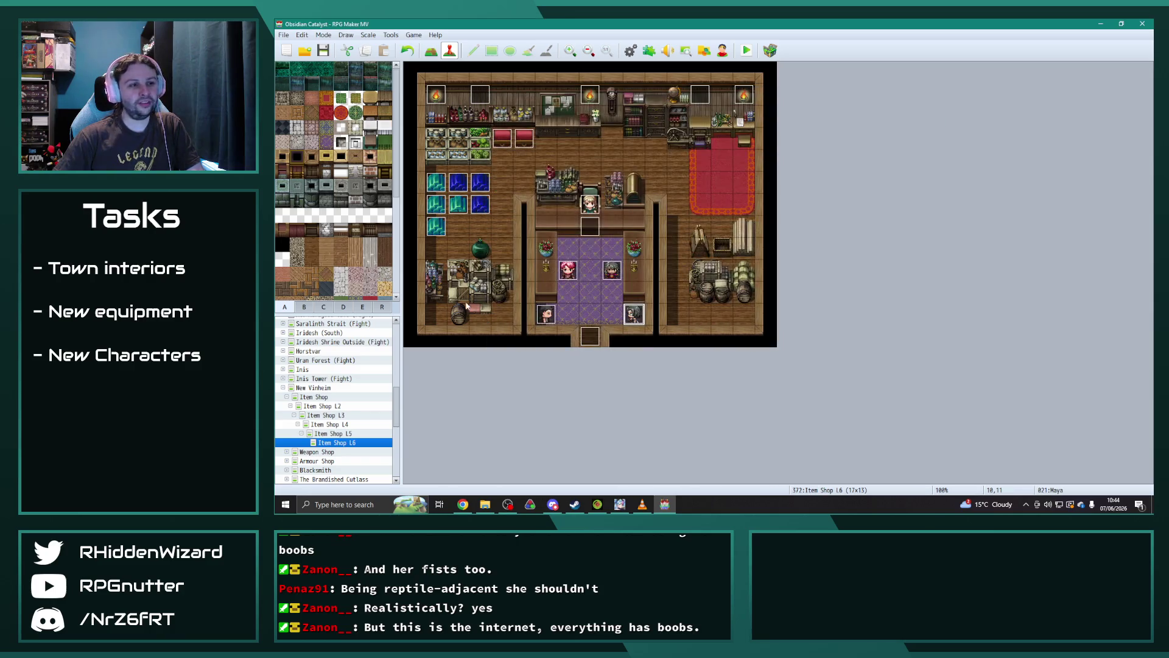
- Open New Vinheim's Weapon Shop L6 map and Lyle's recruit event
click(283, 388)
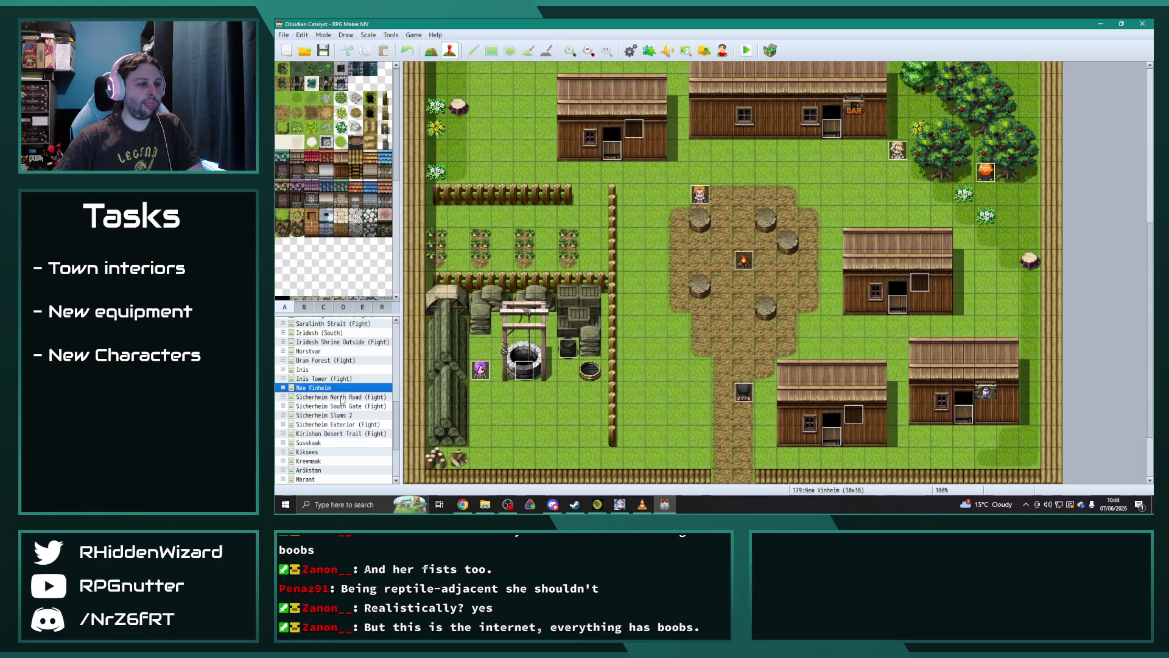
click(283, 388)
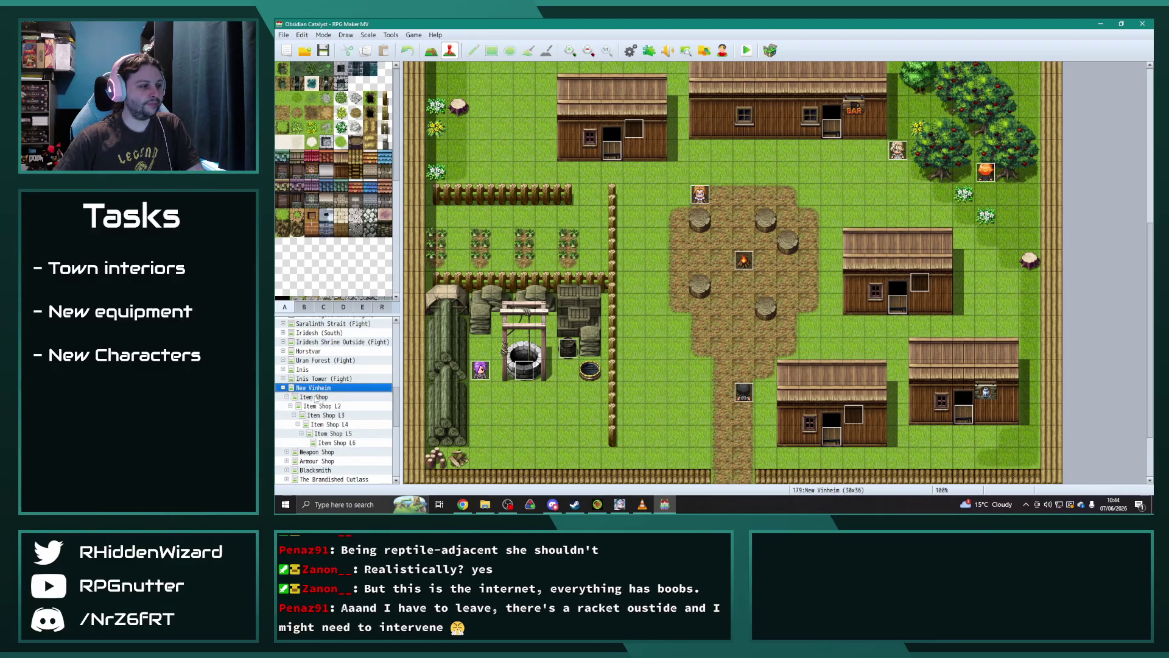
click(301, 396)
click(313, 406)
click(287, 406)
scroll(367, 431, down, 1)
click(366, 432)
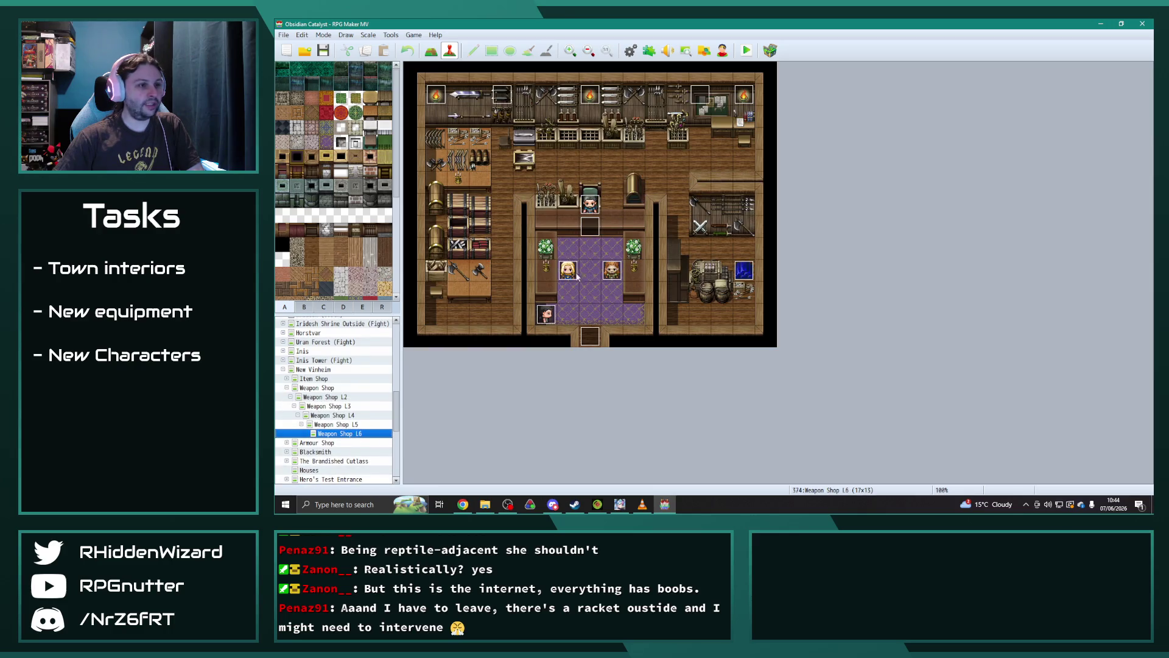
double_click(611, 280)
- Set Lyle's first message name tag to Lyle and give it Lyle's face portrait
scroll(714, 222, down, 5)
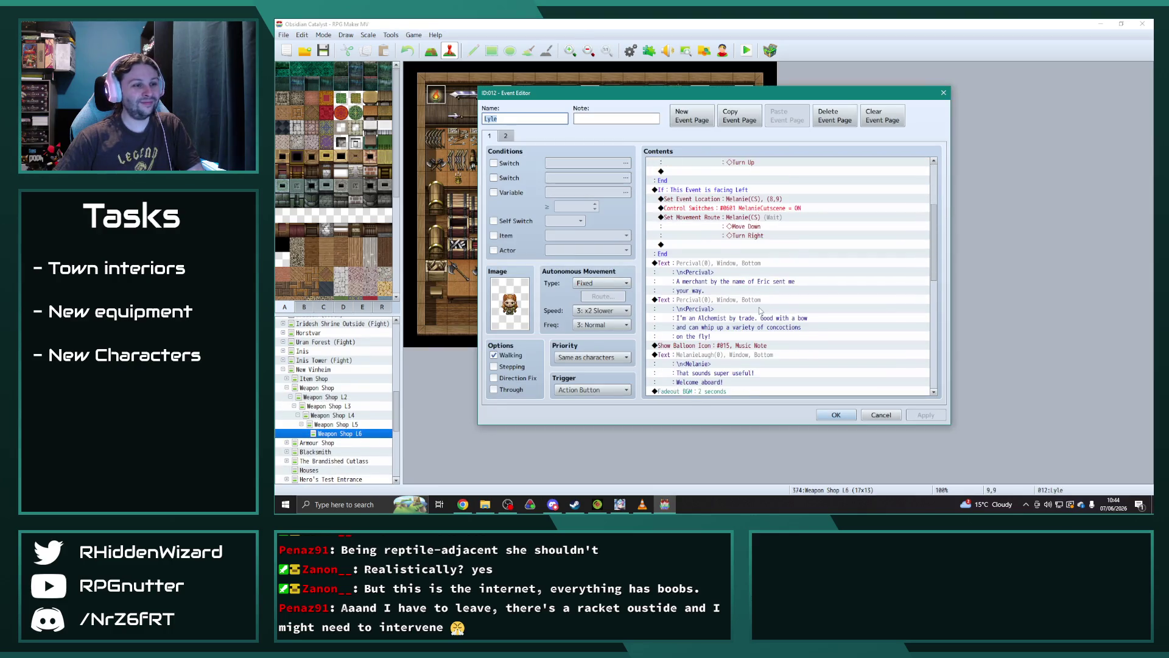
double_click(714, 226)
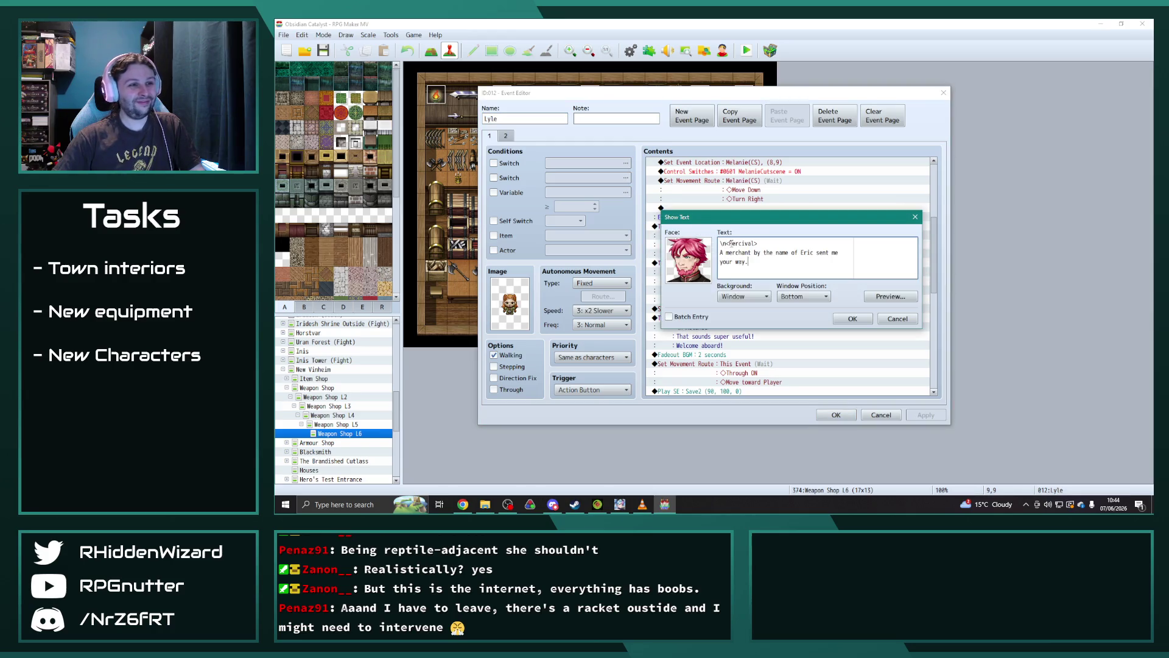
text(Lyle>)
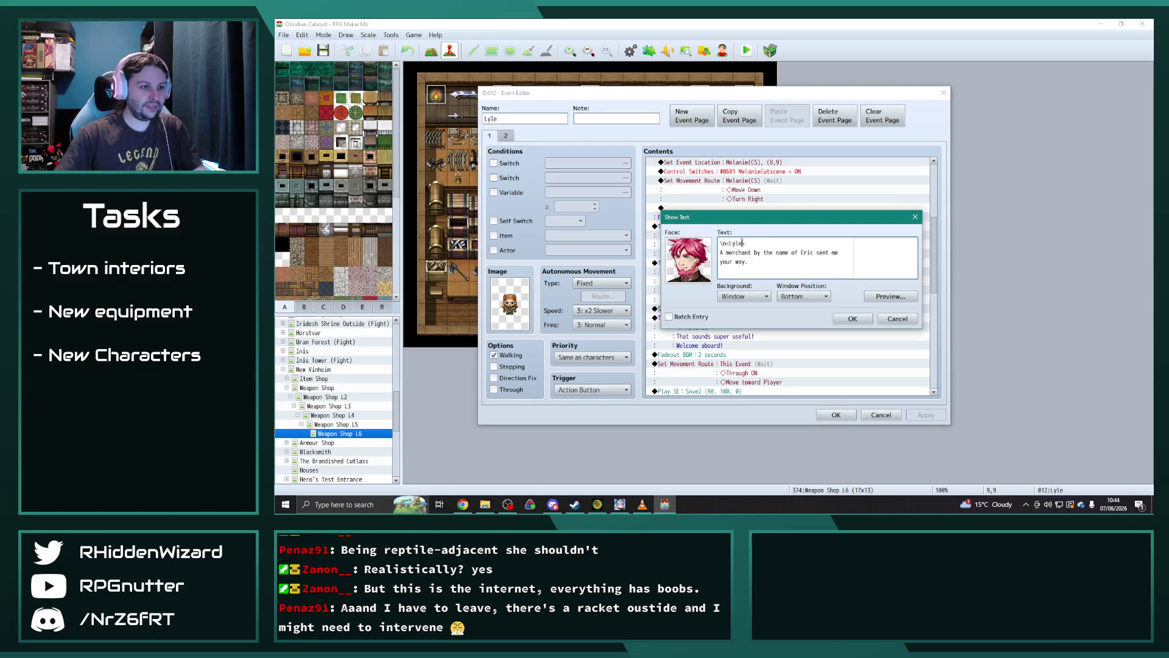
double_click(690, 265)
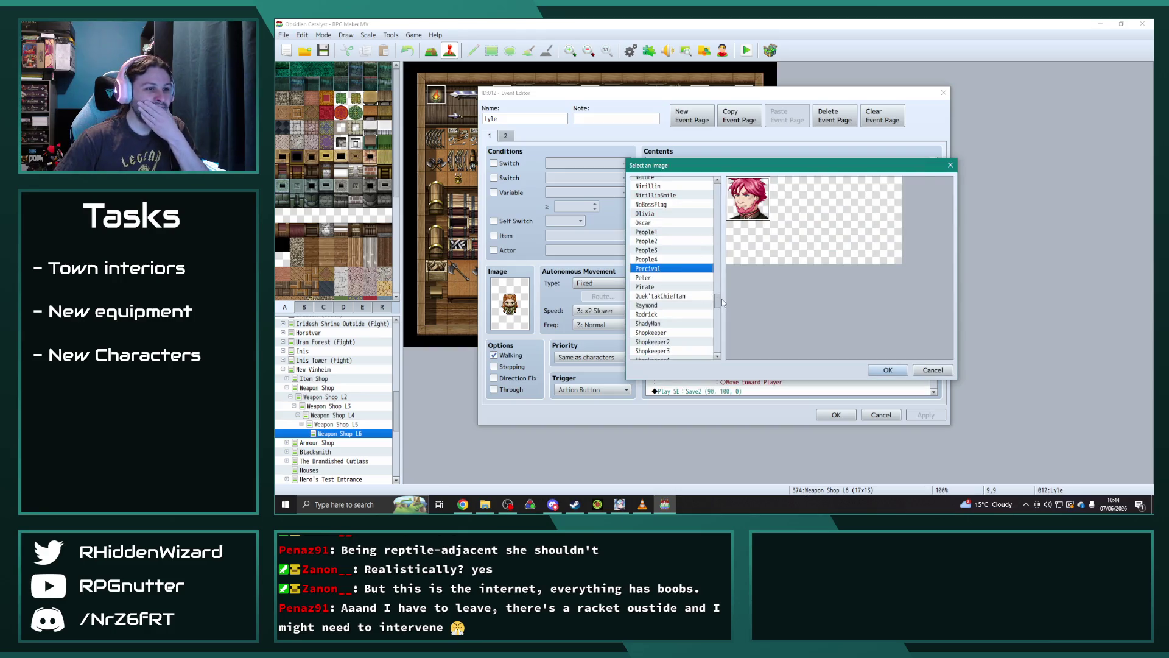
scroll(719, 301, up, 2)
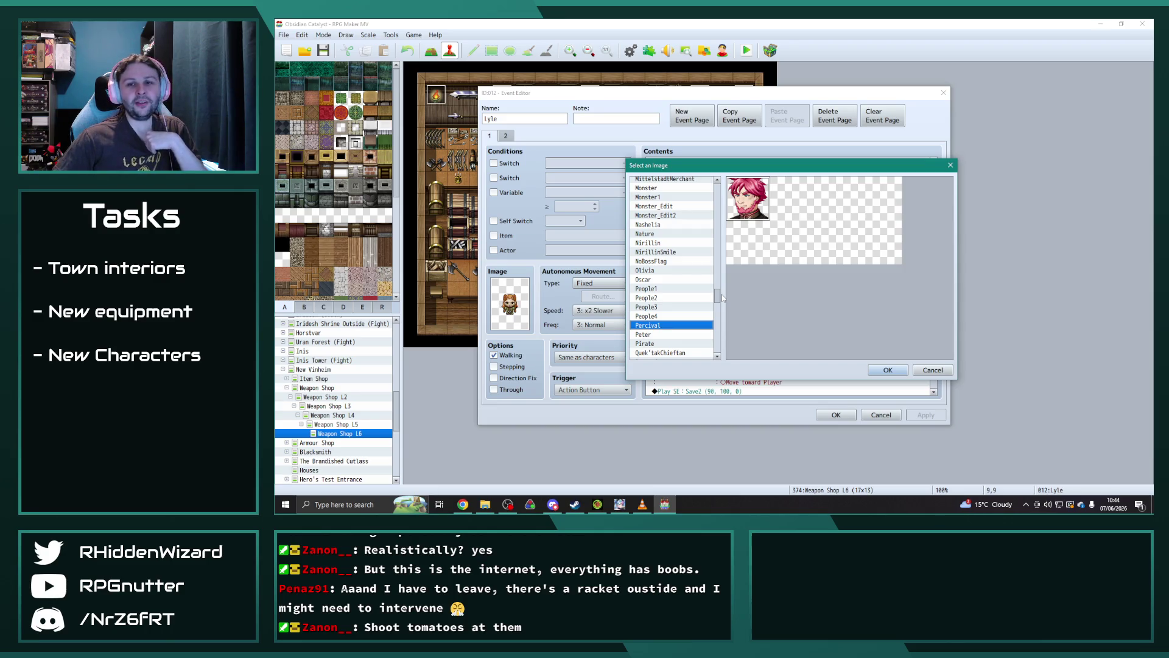
scroll(722, 293, up, 4)
scroll(726, 279, up, 3)
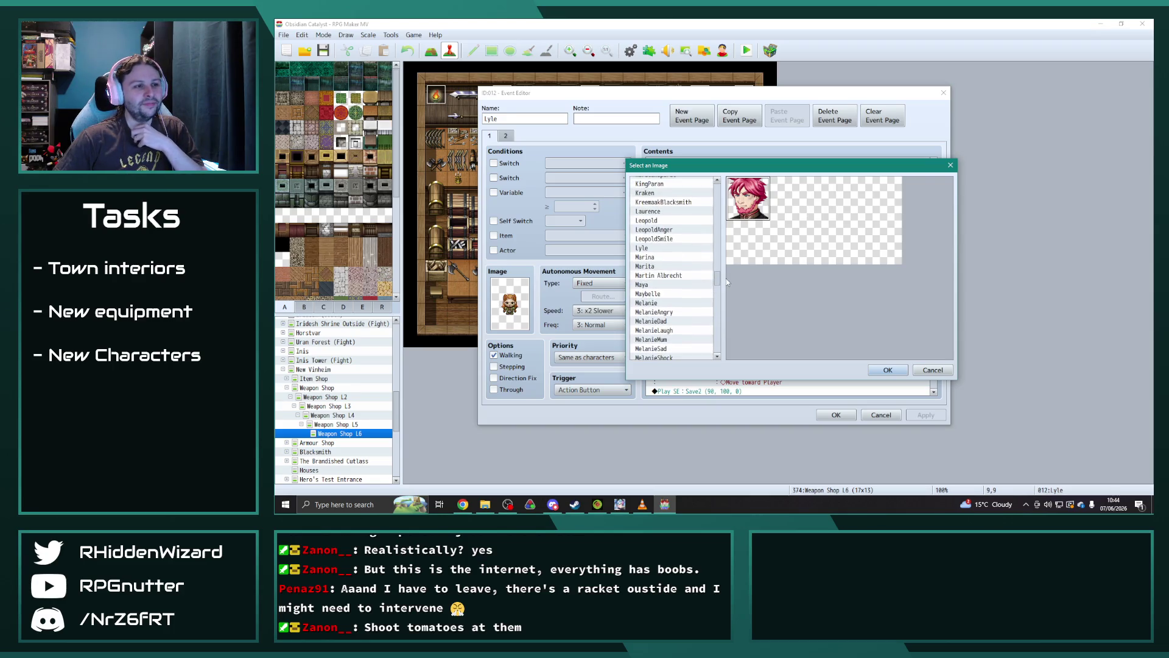
click(643, 247)
click(888, 369)
- Rewrite the first message's text as "Elder Hran has sent me lend my aid."
mouse_move(766, 207)
mouse_down()
mouse_move(519, 169)
mouse_move(794, 256)
mouse_up()
drag(771, 296, 726, 285)
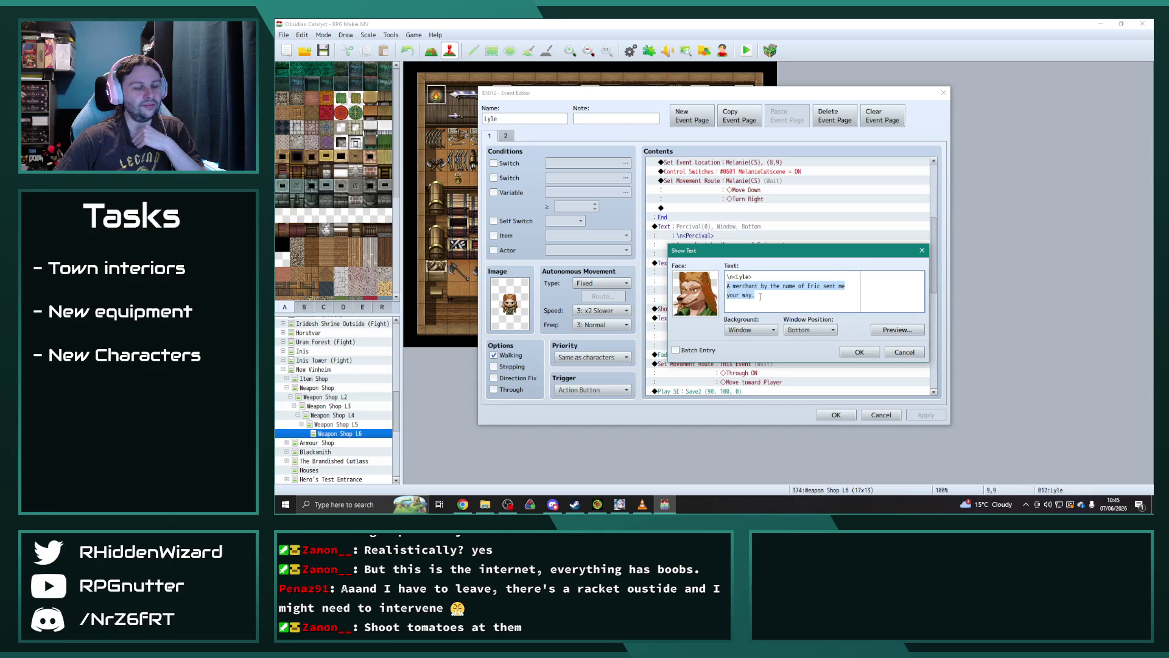
text(Elder Hr)
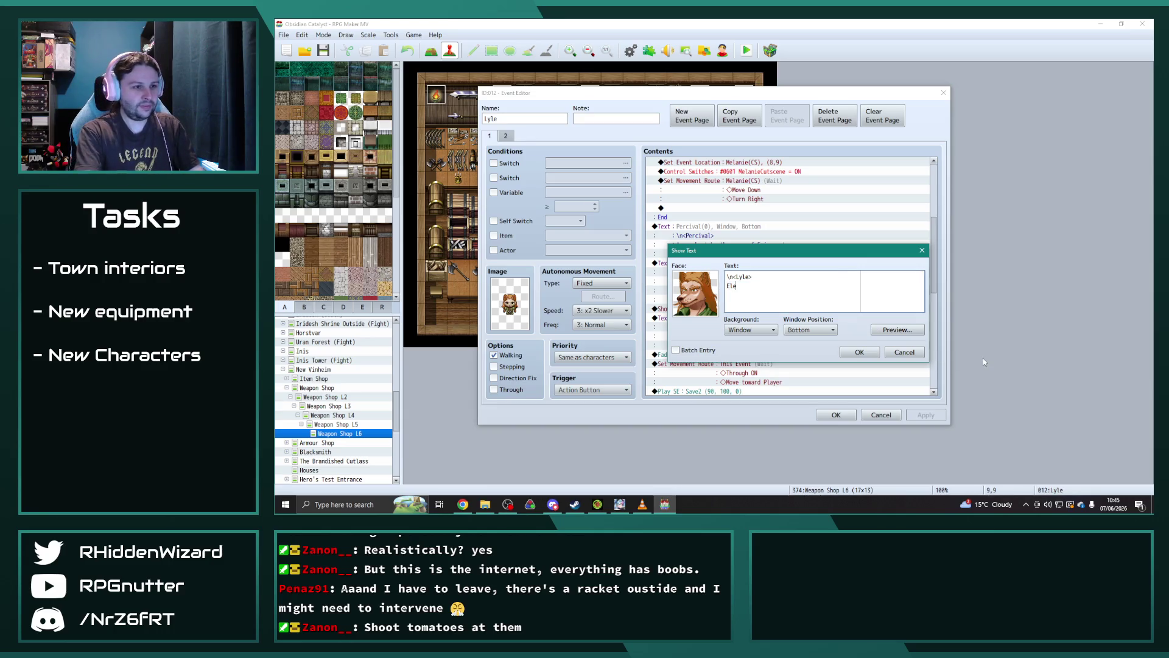
text(an)
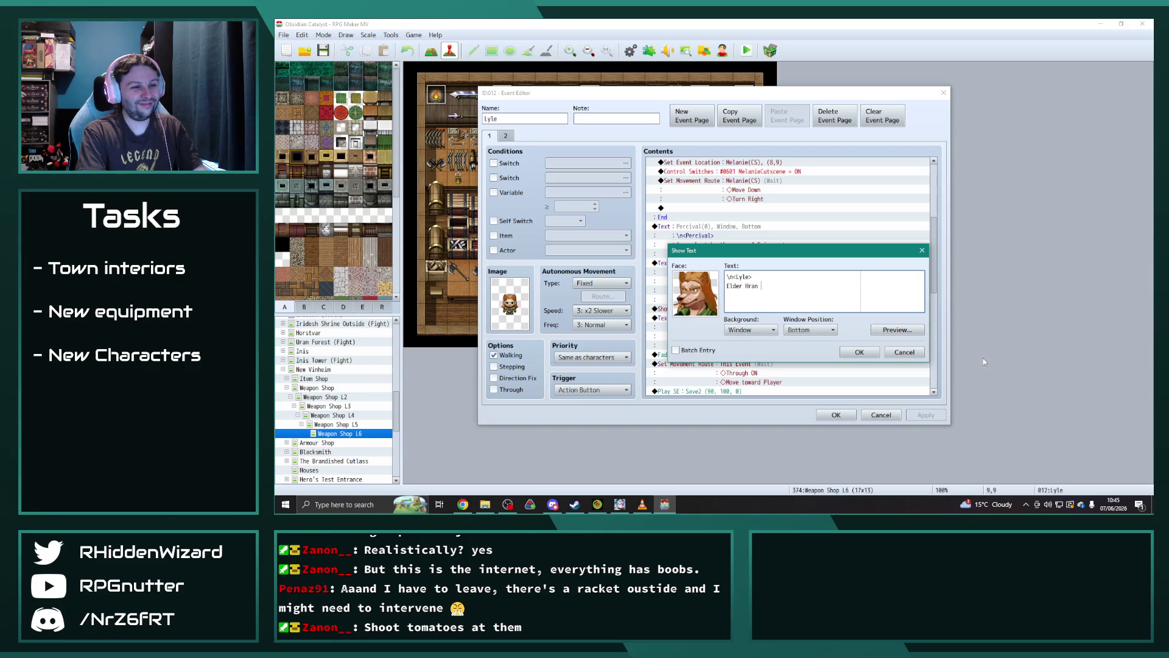
text(has sent me)
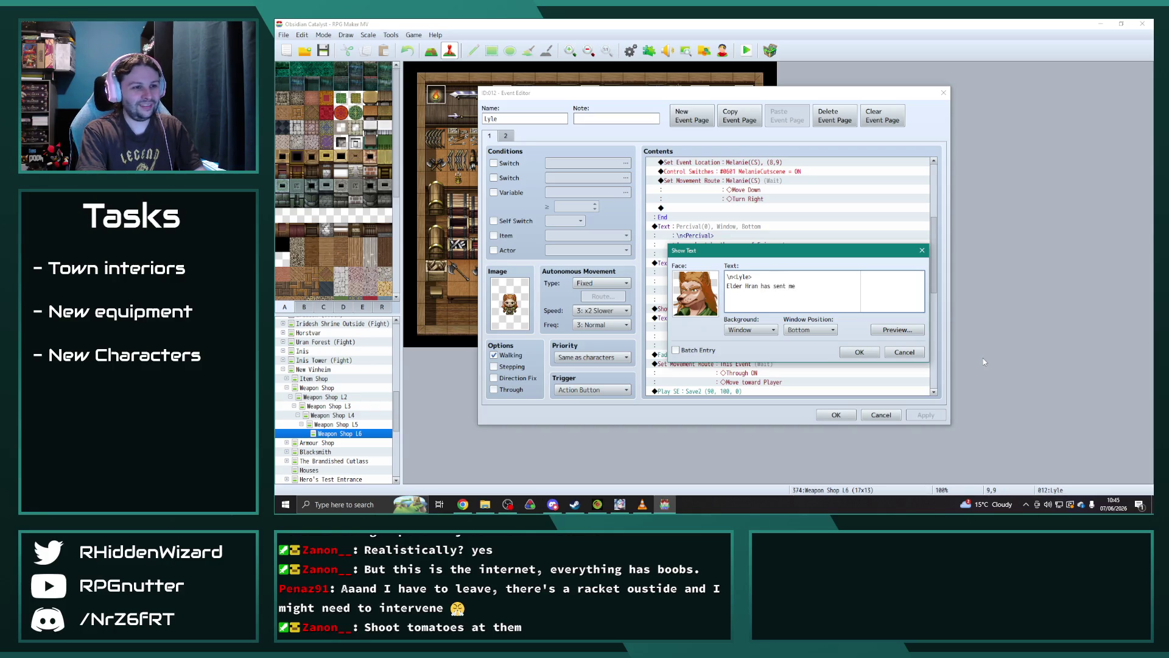
text( to aid T)
text(arok.)
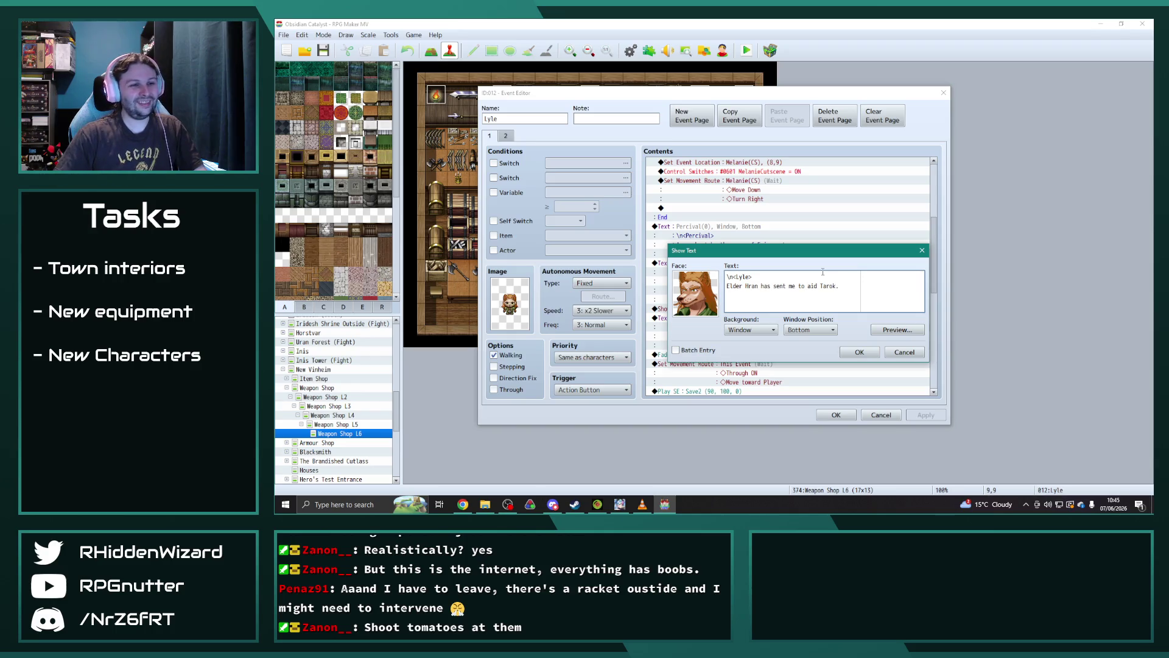
key(ctrl+BackSpace)
key(ctrl+BackSpace)
key(ctrl+BackSpace)
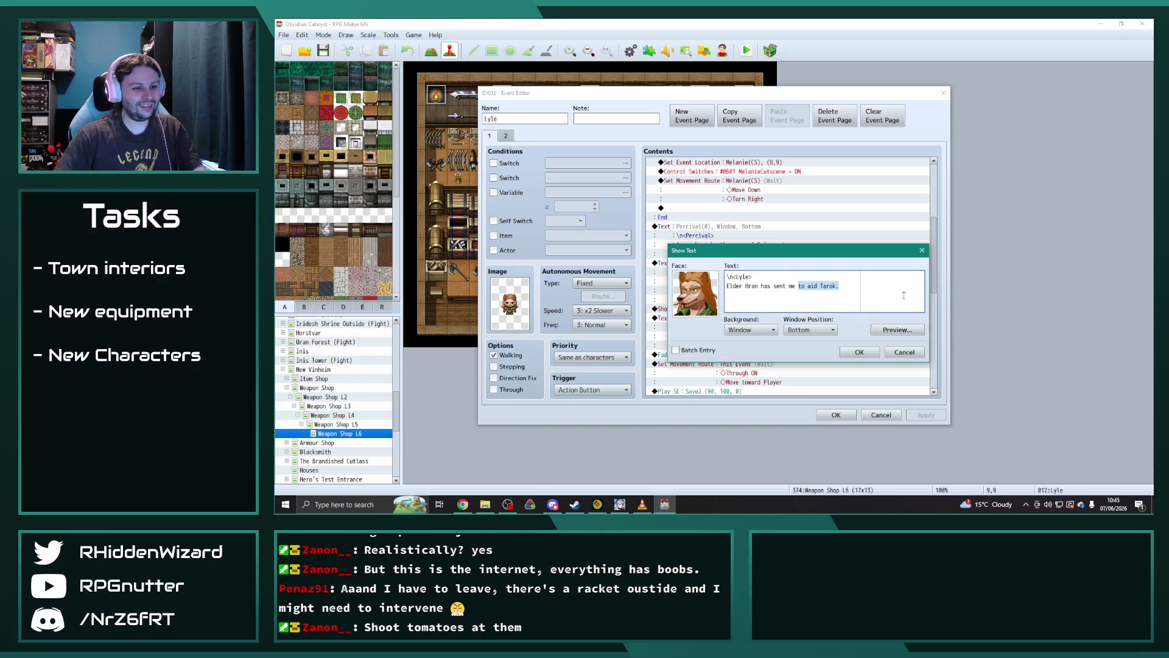
text(lend my aid.)
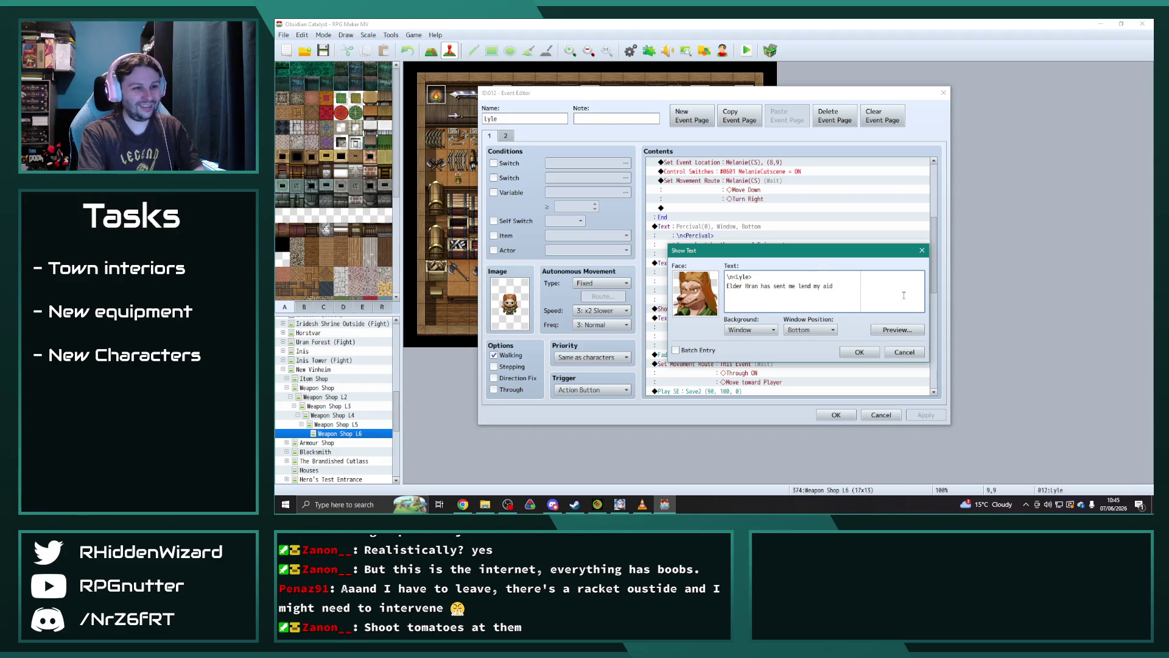
click(858, 352)
double_click(754, 270)
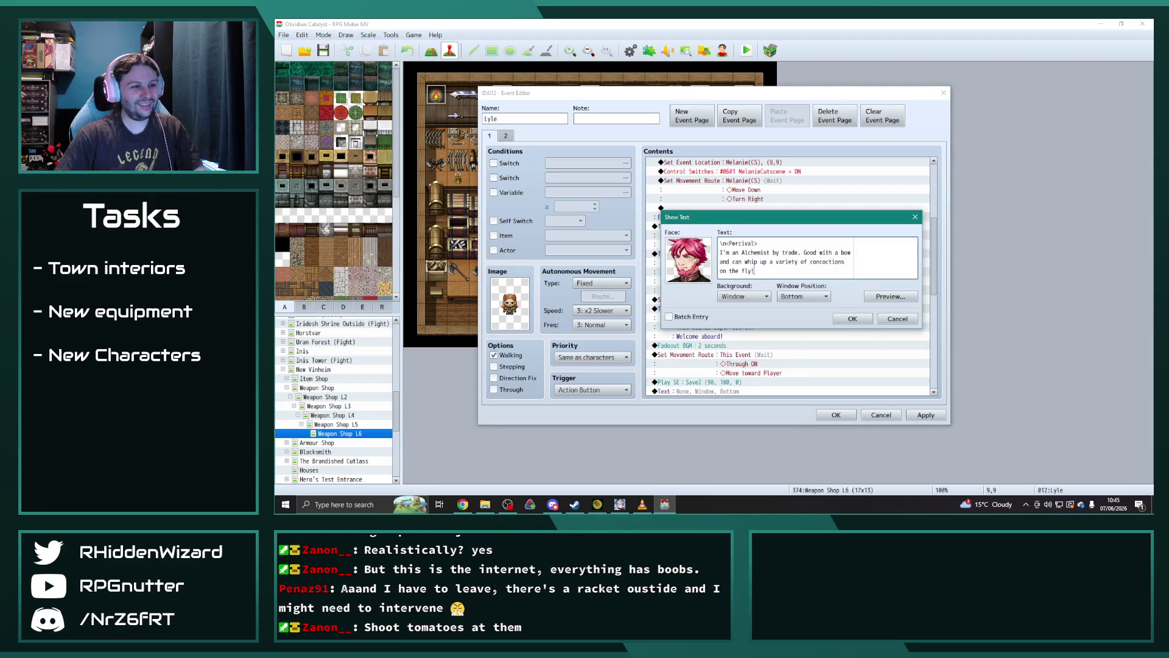
- Give Percival's message Lyle's face and change its name tag to Lyle
double_click(696, 257)
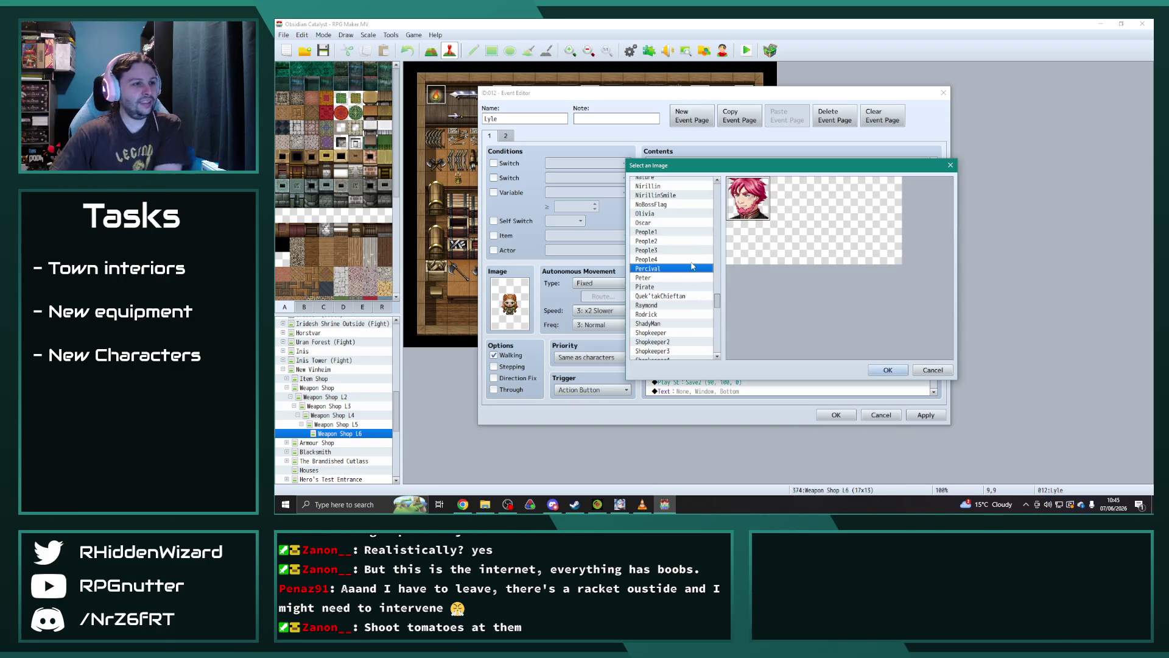
text(lly)
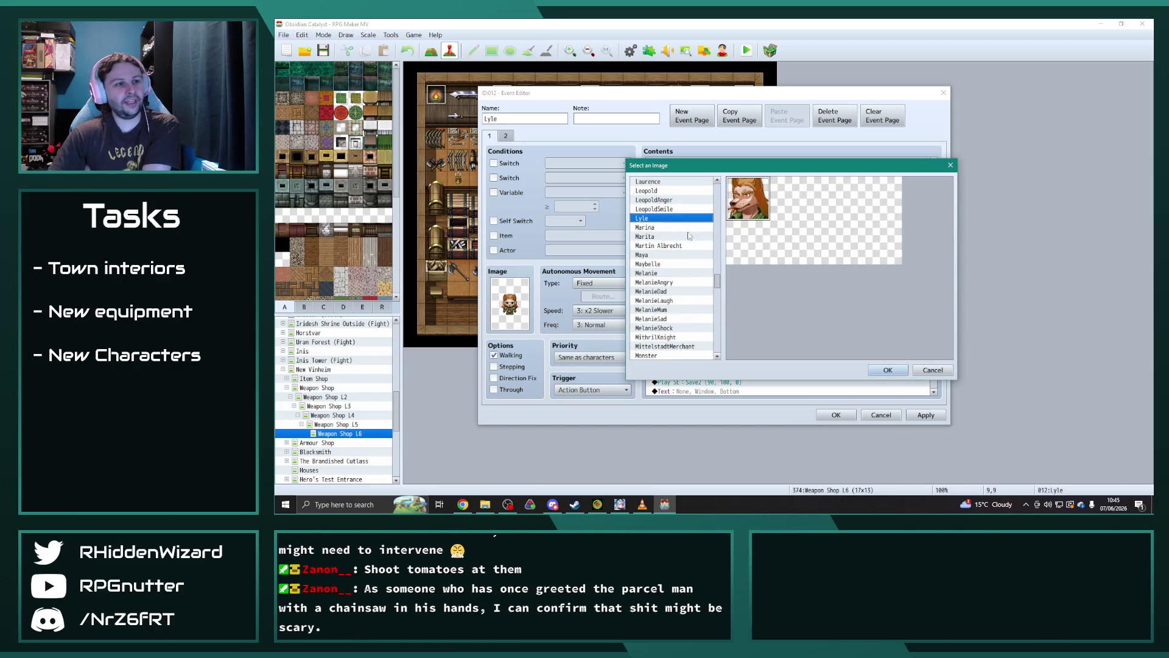
click(888, 370)
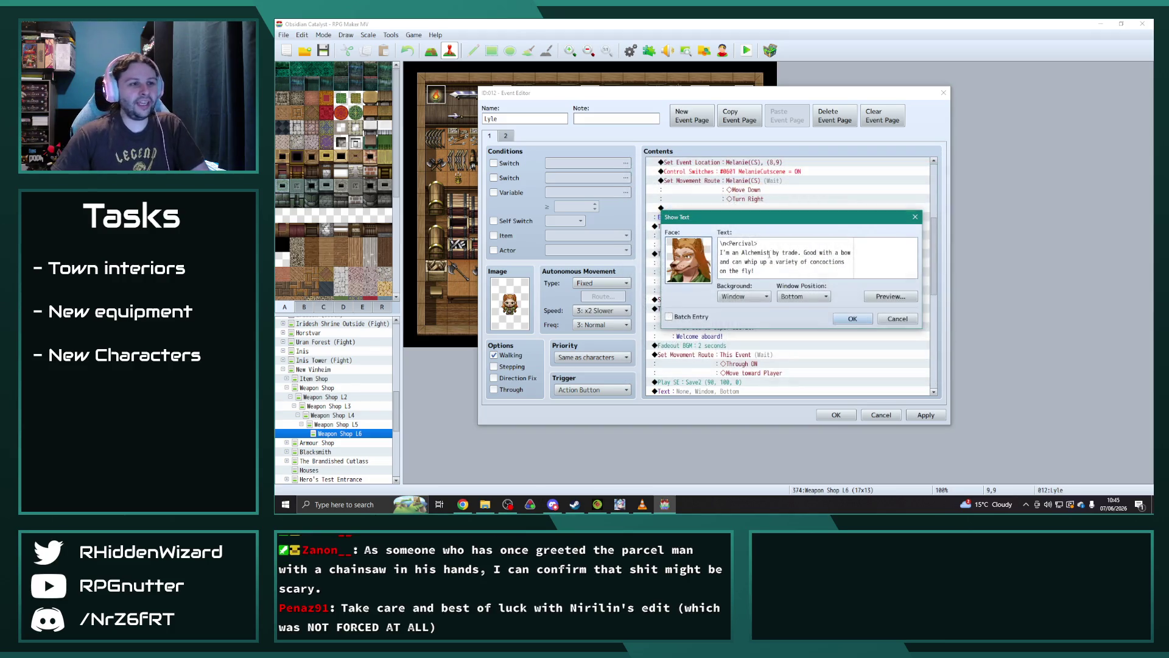
double_click(739, 242)
text(Lyle>)
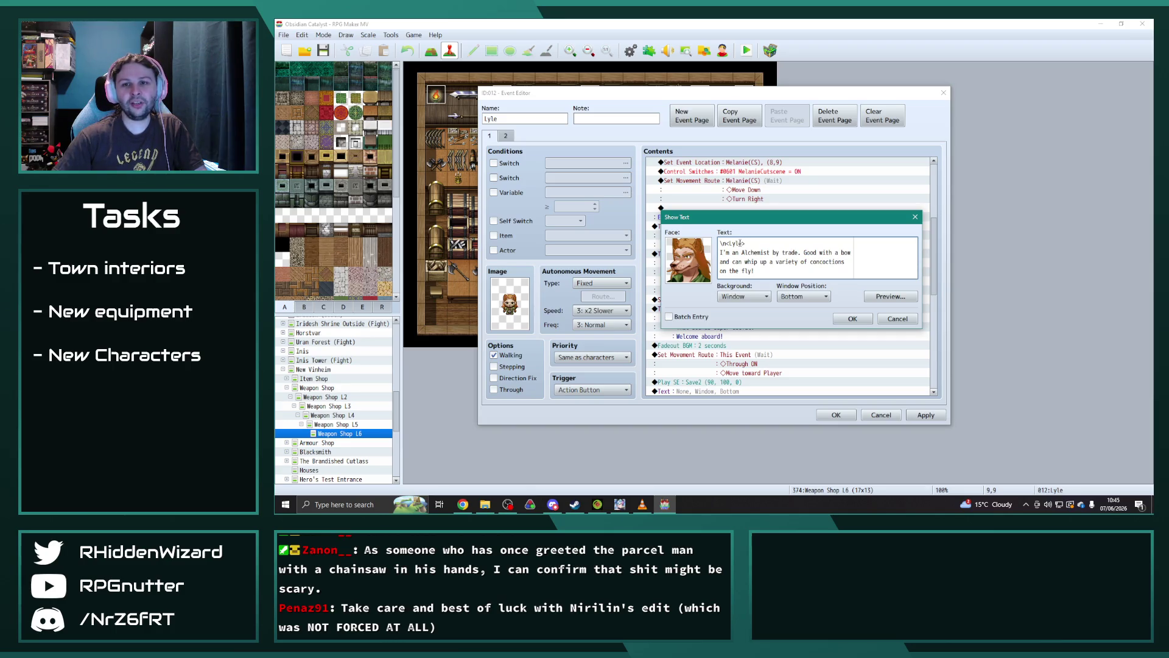
- Replace the text with "I am one of the most proficient hunters" / "of Zaros Village."
drag(755, 271, 720, 252)
mouse_move(770, 220)
mouse_down()
mouse_move(484, 152)
mouse_move(634, 124)
mouse_up()
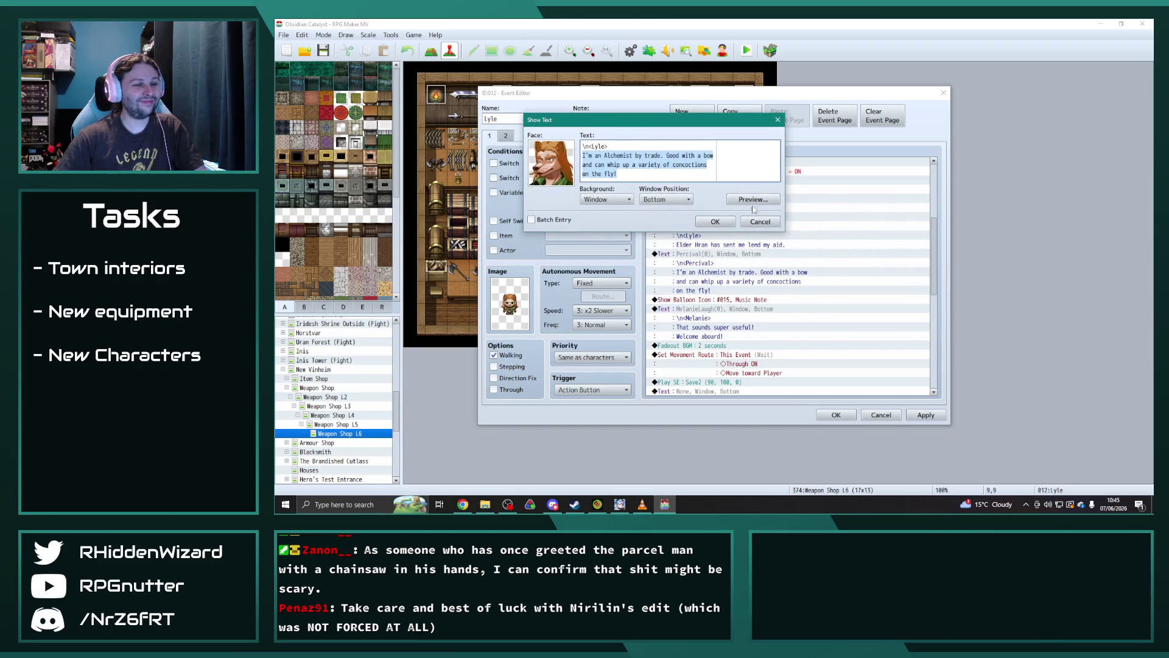
text(I am)
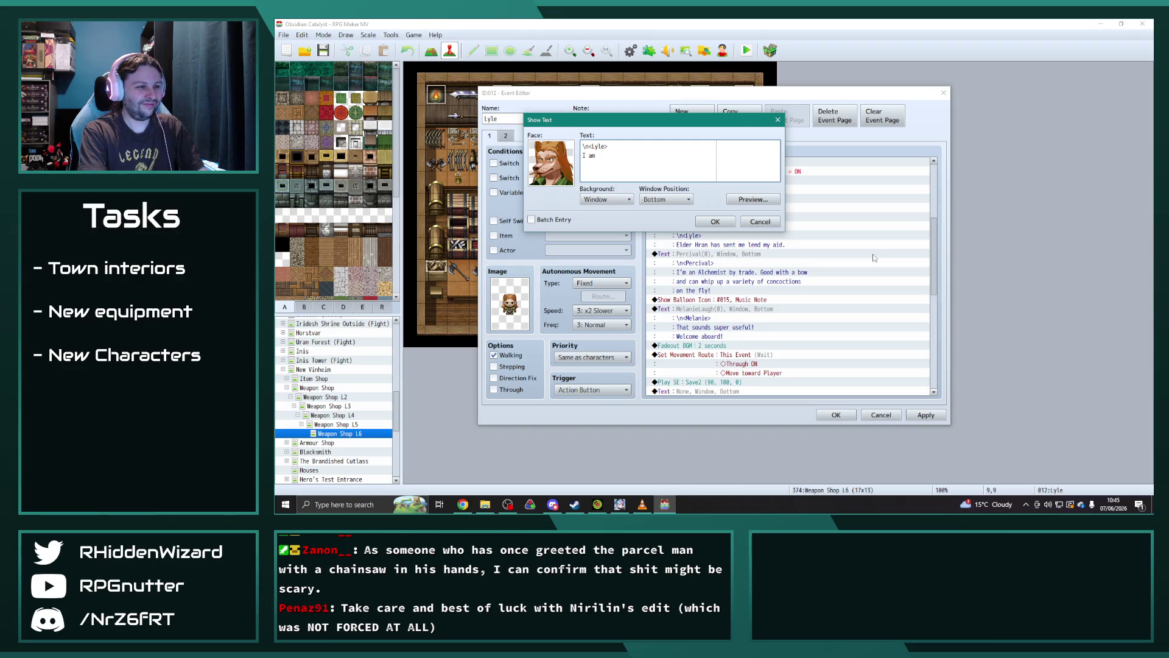
text( one of the most proficient hunters)
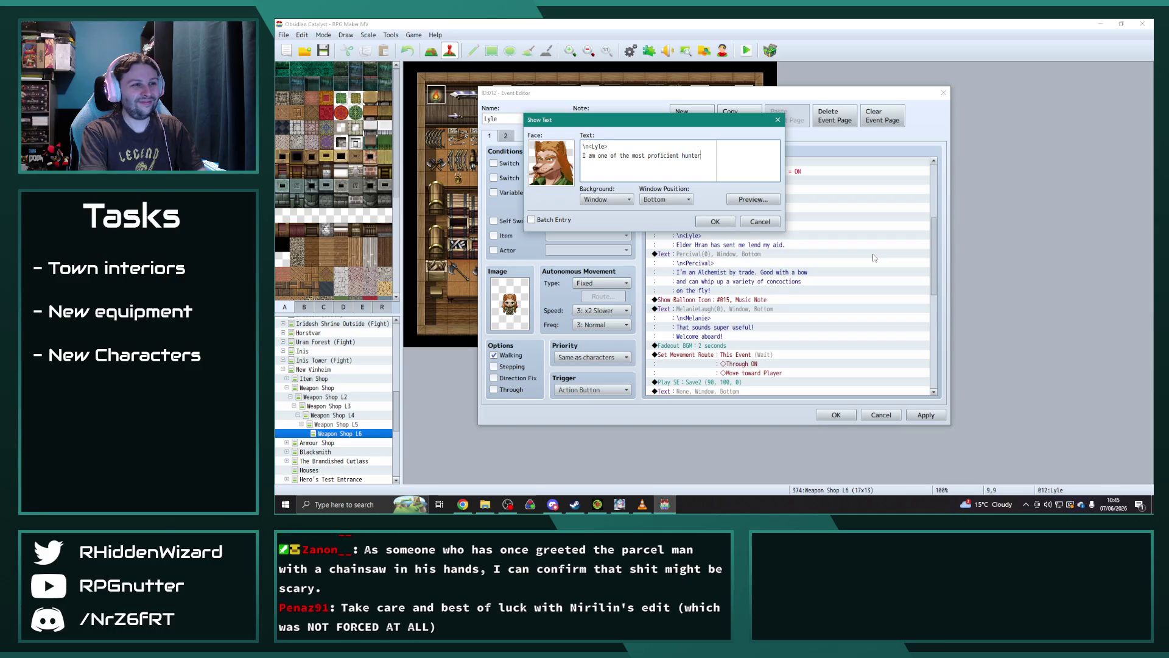
key(Return)
text(of Zaros Vil)
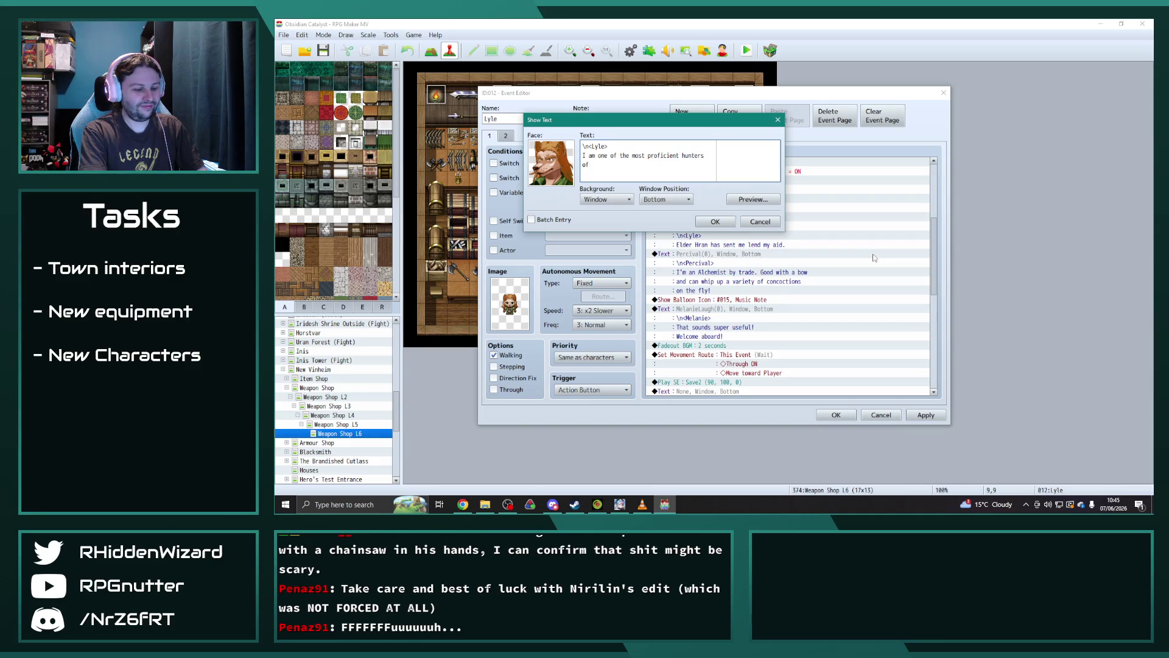
text(lage.)
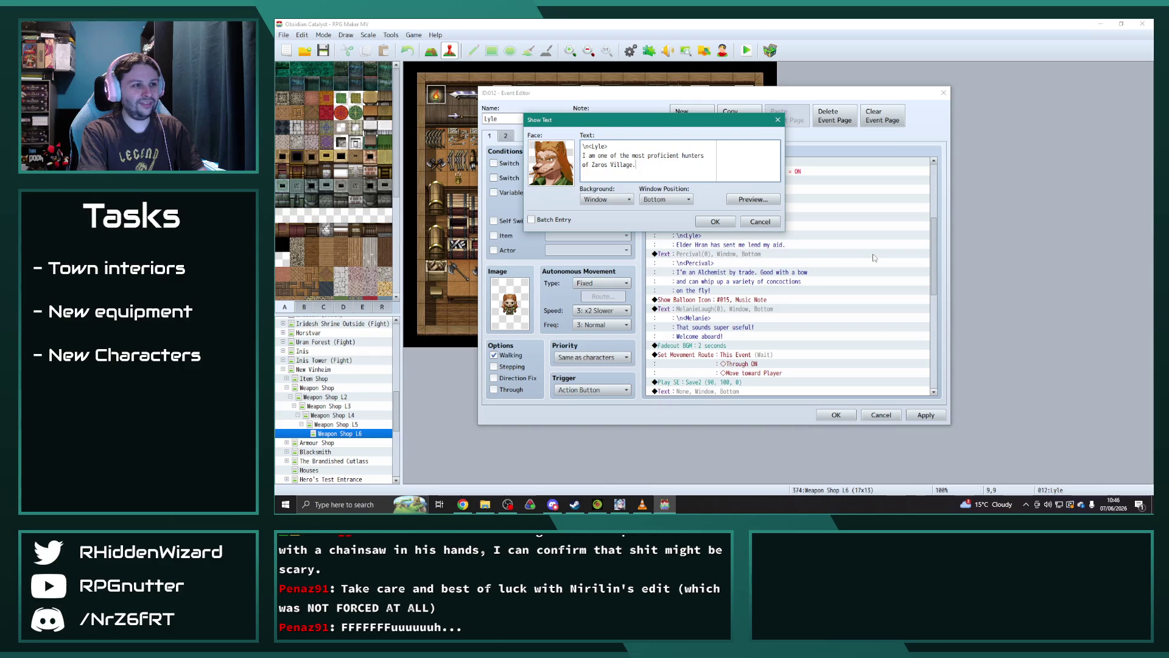
click(715, 222)
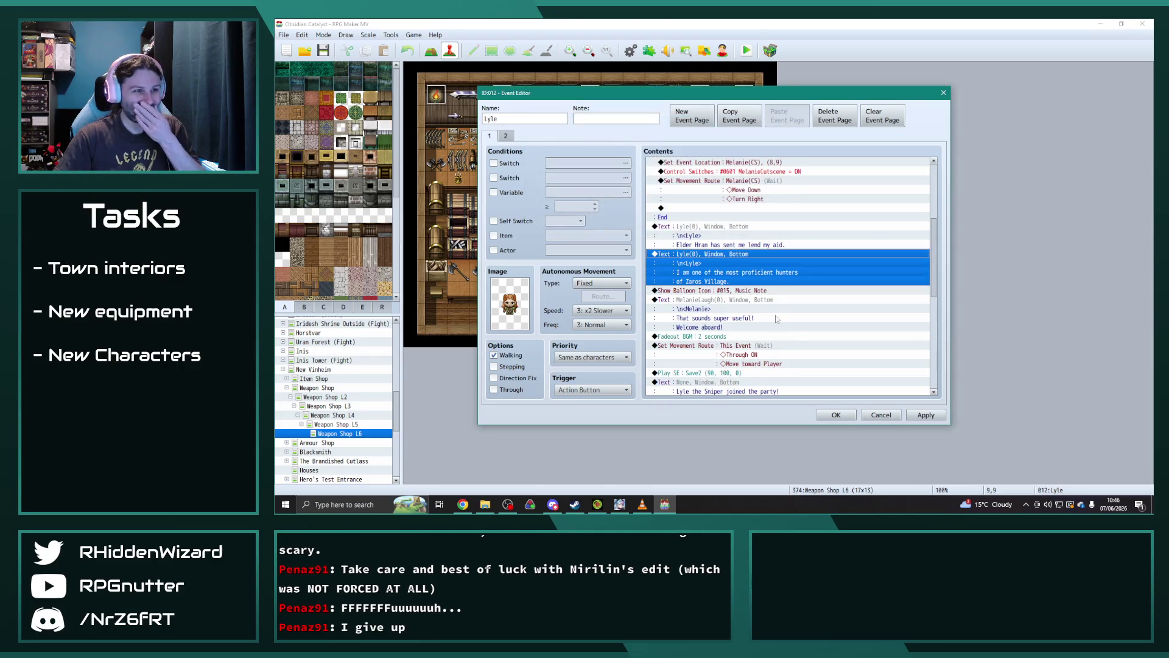
- Insert "to" so Lyle's first line reads "sent me to lend my aid," and apply
double_click(786, 228)
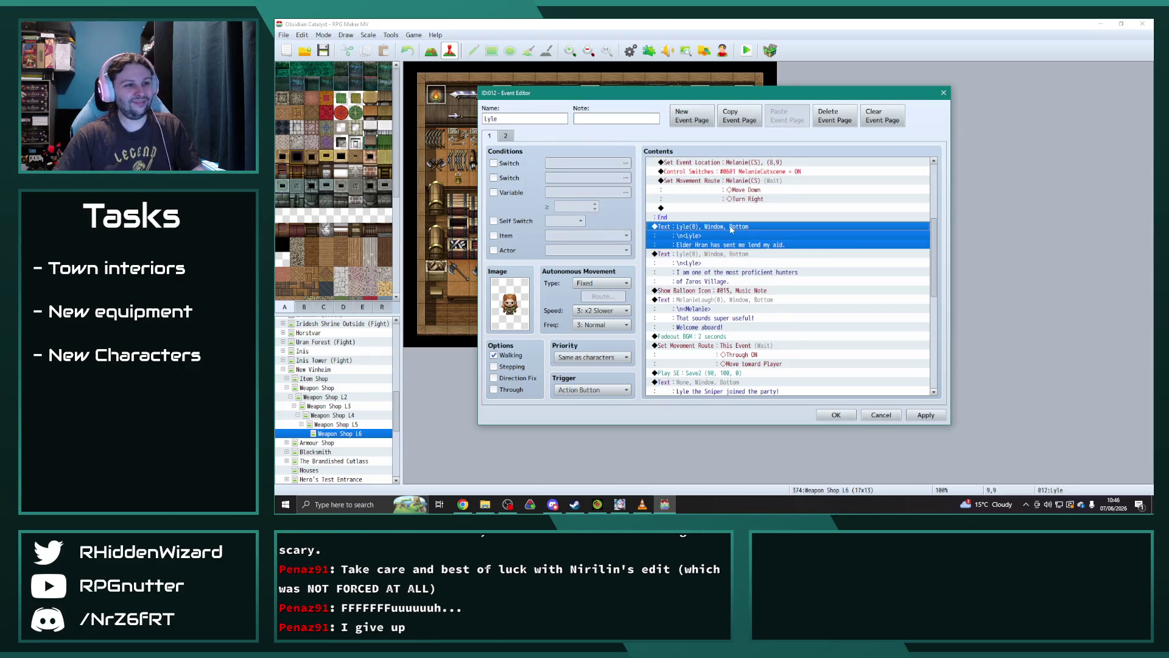
text(to)
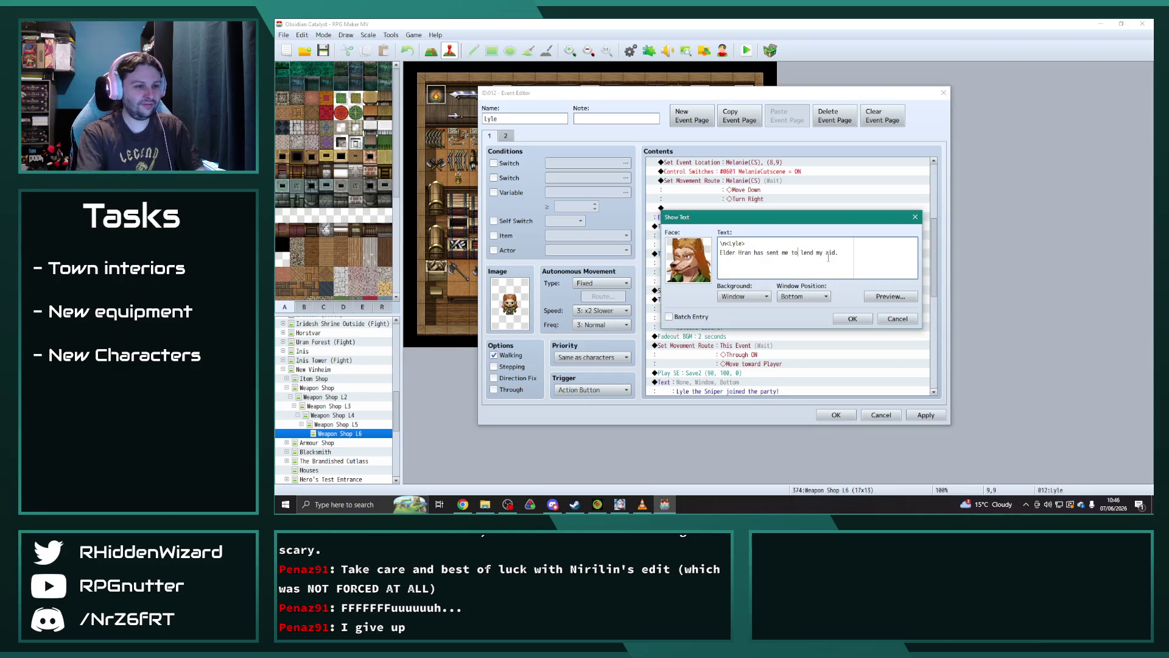
click(853, 319)
scroll(791, 304, down, 2)
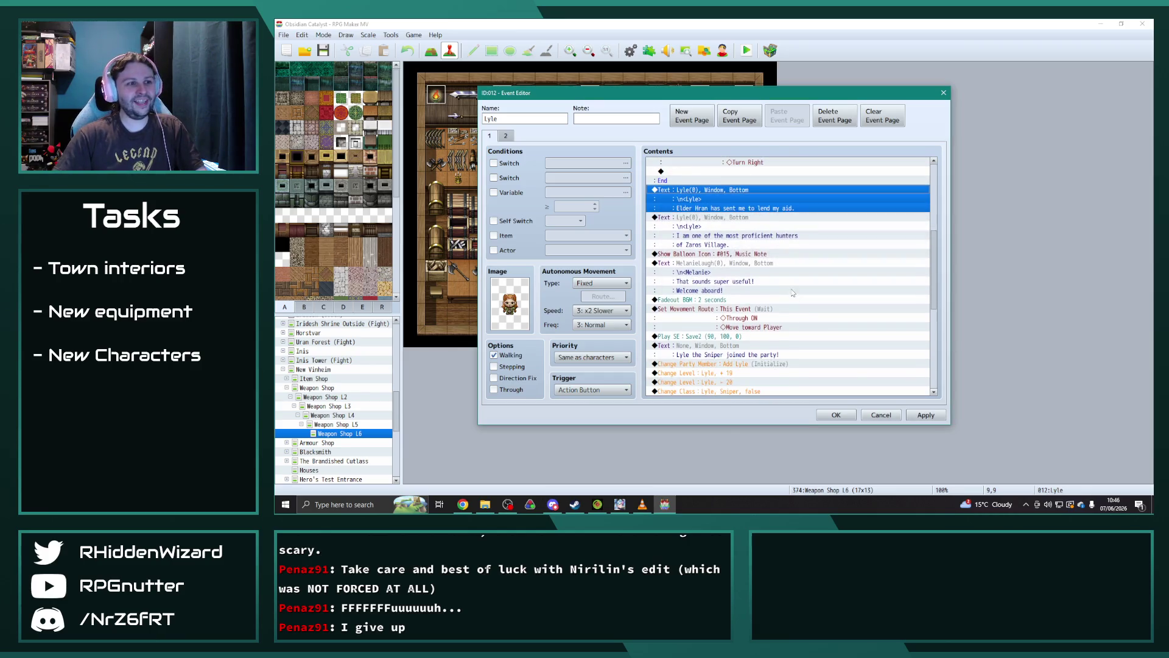
click(924, 414)
- Set the music-note Show Balloon Icon command's character to Melanie(CS)
double_click(754, 254)
click(753, 253)
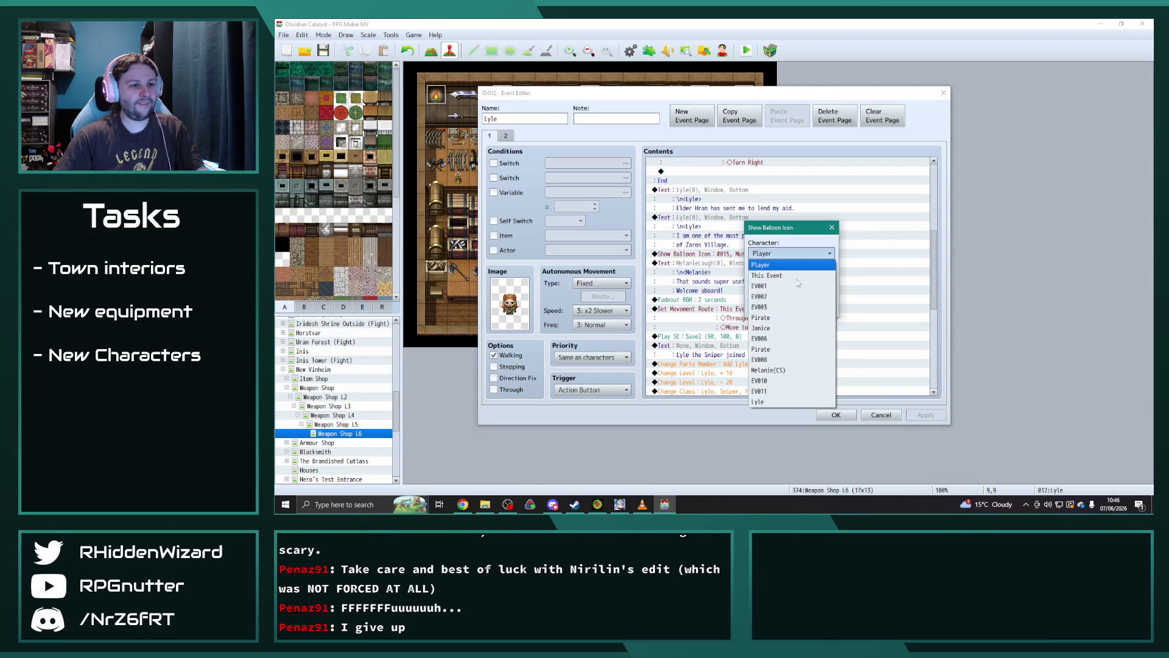
click(784, 365)
click(767, 308)
scroll(837, 319, up, 5)
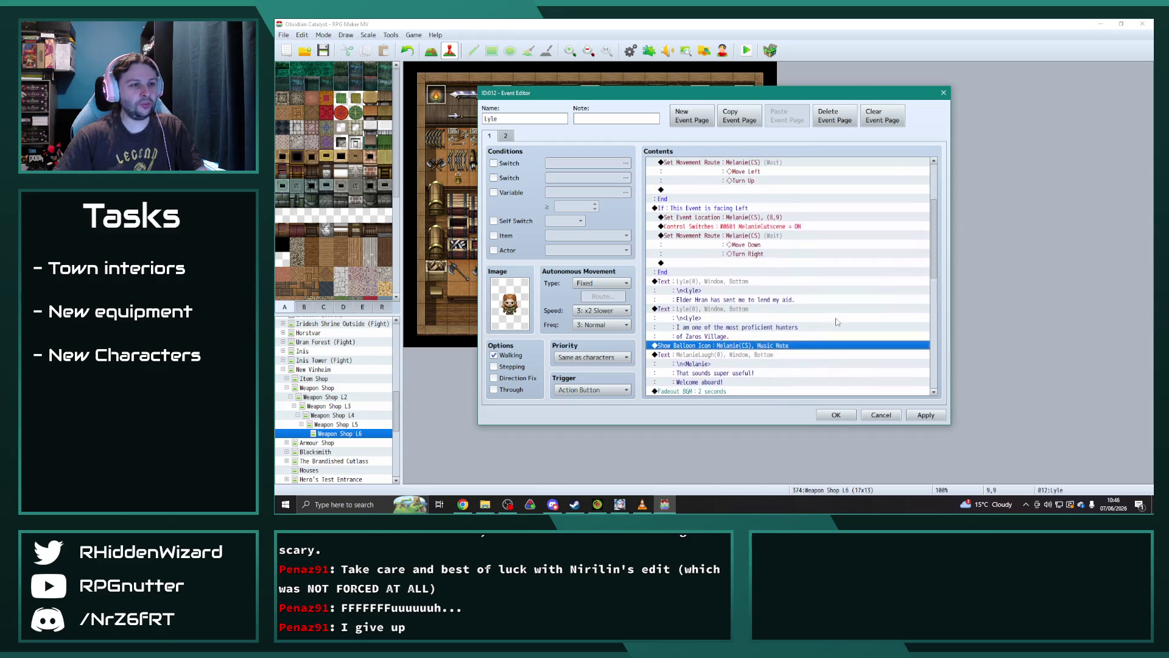
scroll(837, 319, down, 10)
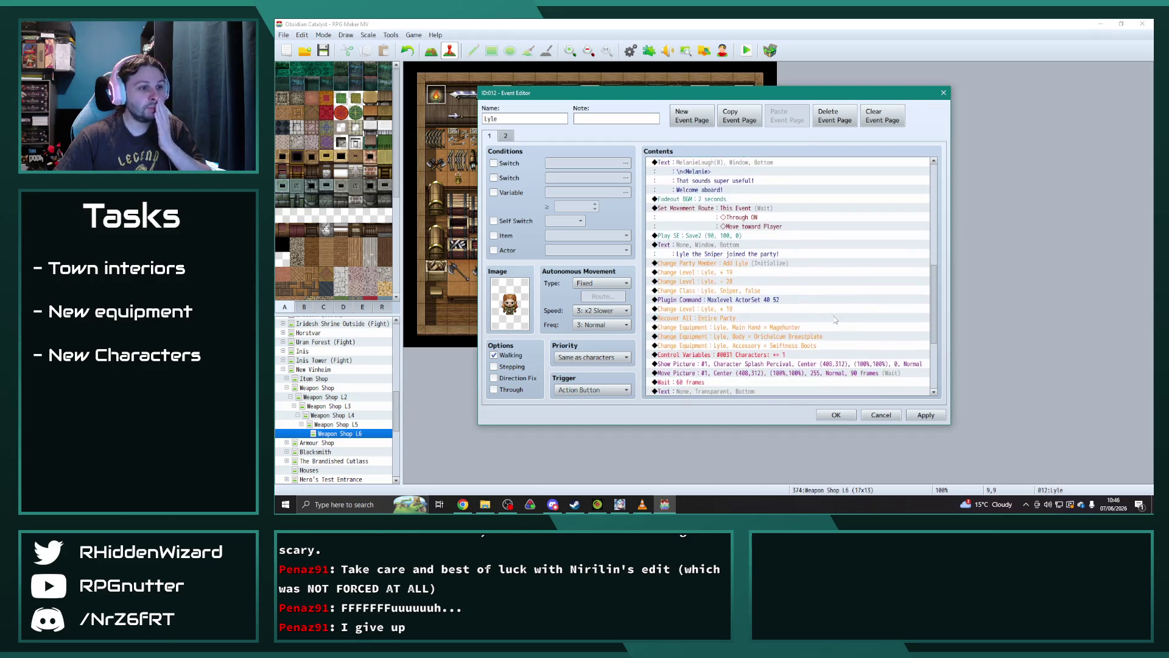
- Close Lyle's event and review Maya's recruit event on Item Shop L6
click(836, 414)
click(313, 378)
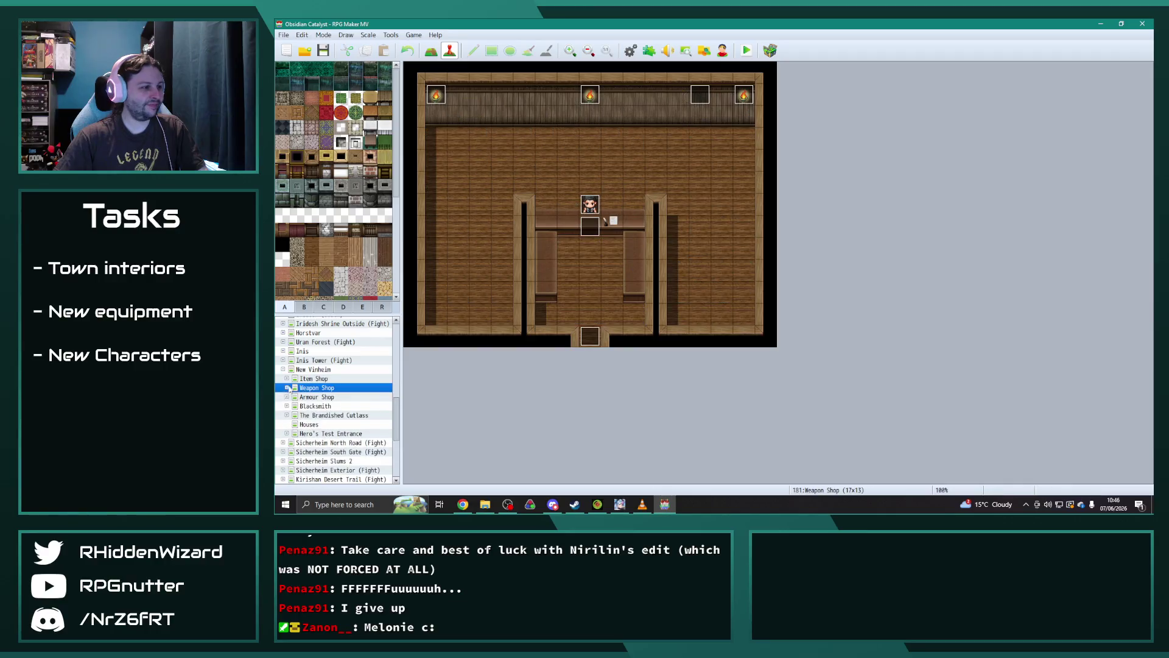
click(355, 424)
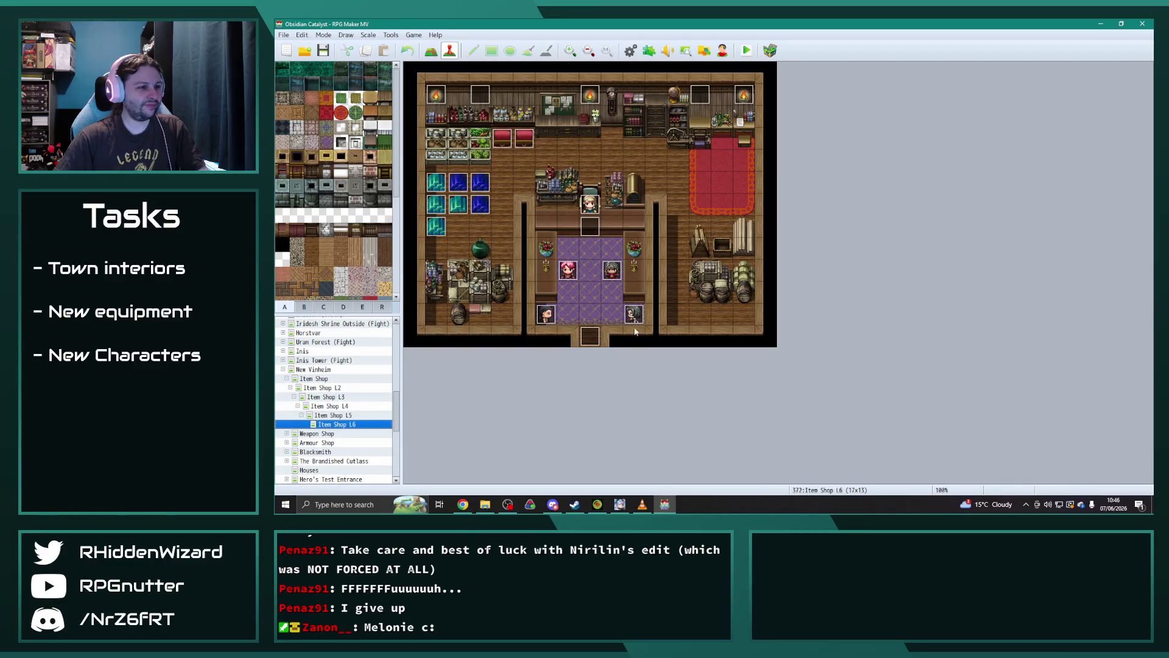
double_click(637, 326)
scroll(775, 337, down, 2)
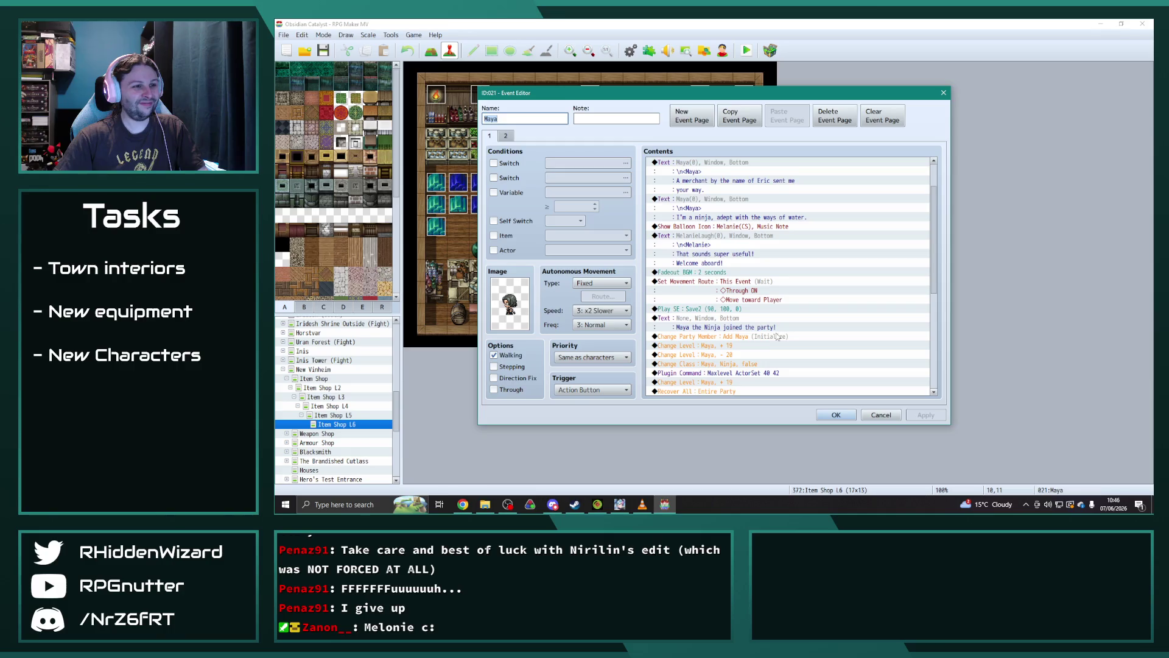
click(836, 415)
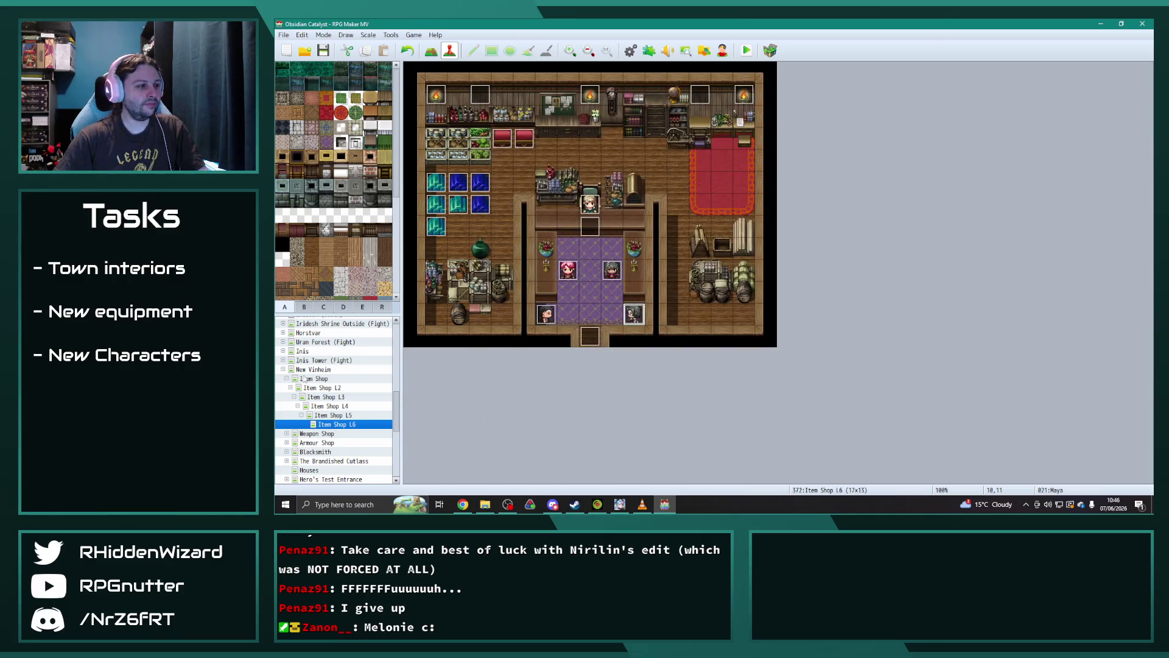
- Expand New Vinheim in the map tree and open the Item Shop interior map
click(283, 369)
double_click(291, 370)
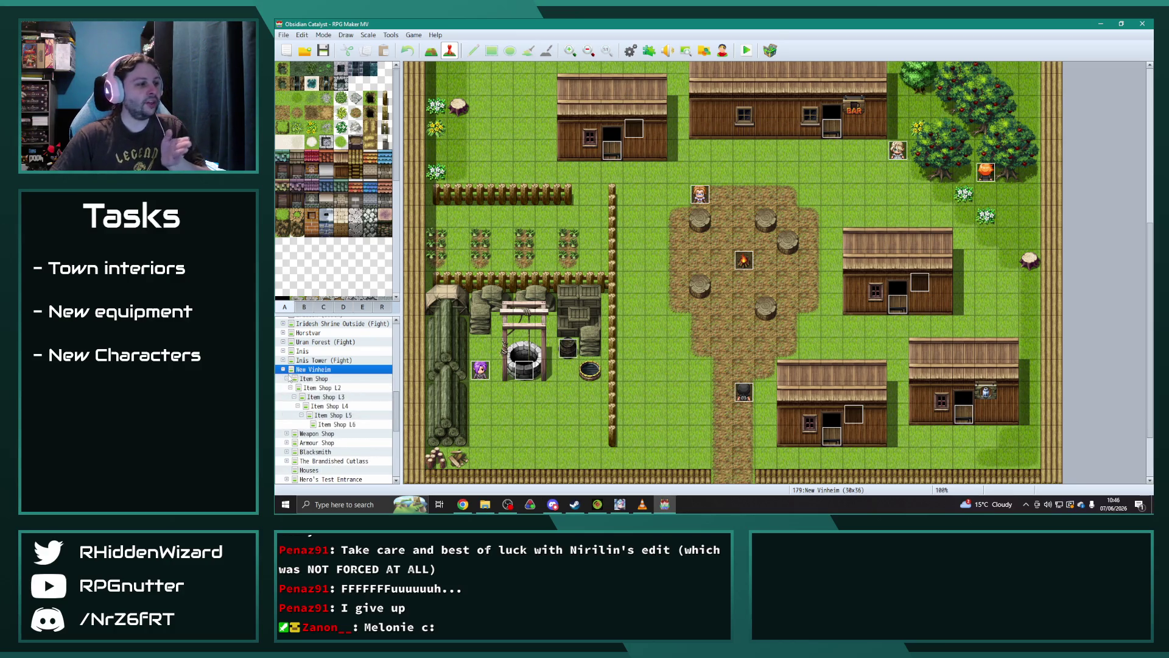
double_click(288, 379)
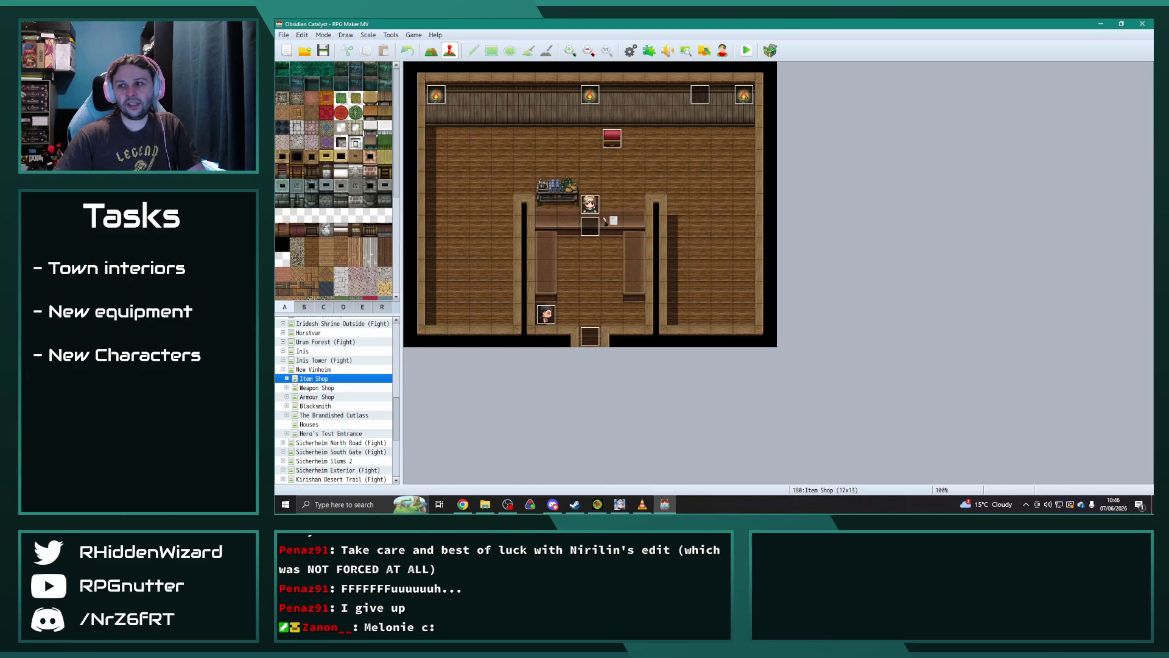
key(alt+Tab)
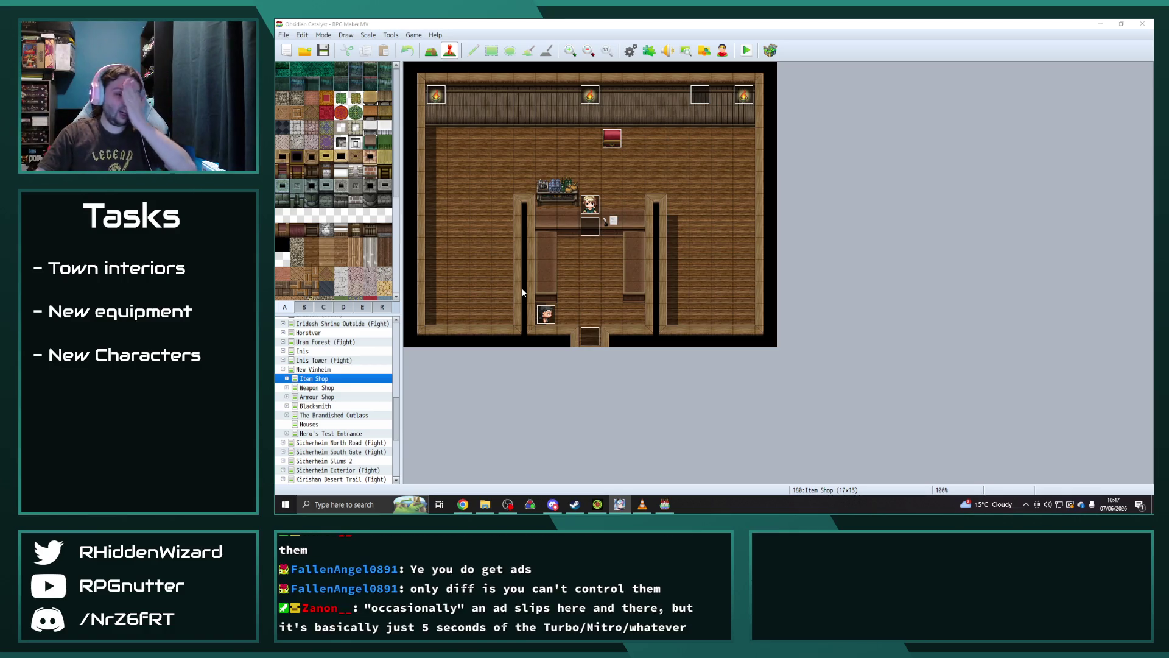
- Open the Armour Shop L6 map and Raymond's recruit event
click(294, 387)
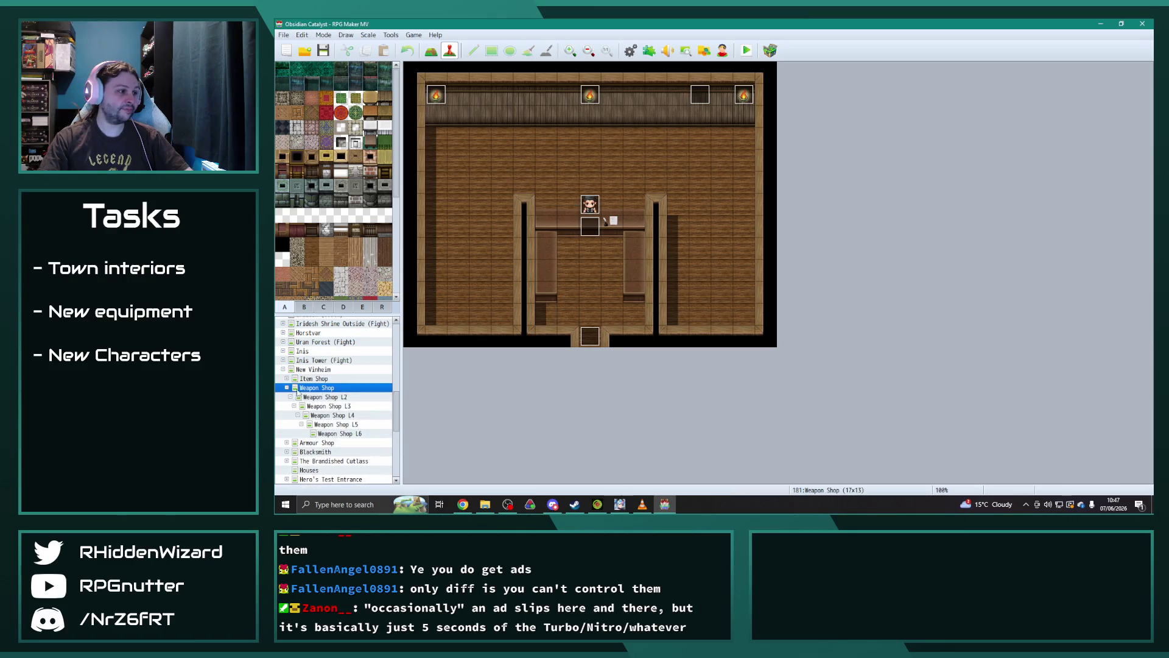
click(344, 434)
click(286, 388)
click(295, 397)
click(287, 397)
click(339, 442)
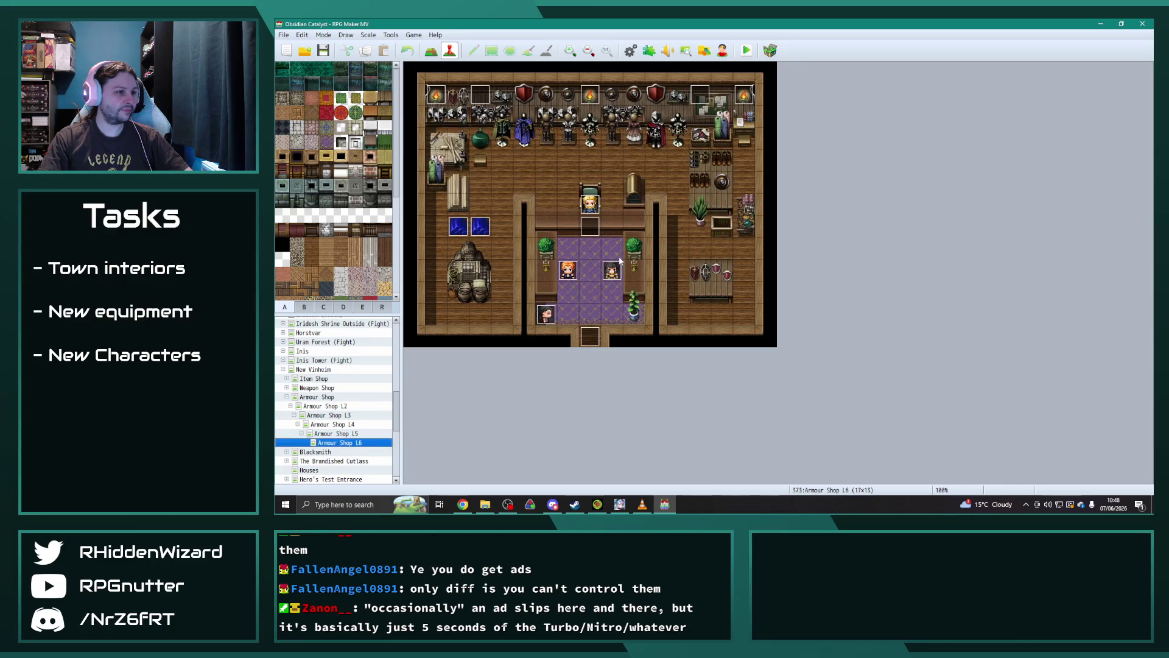
double_click(610, 271)
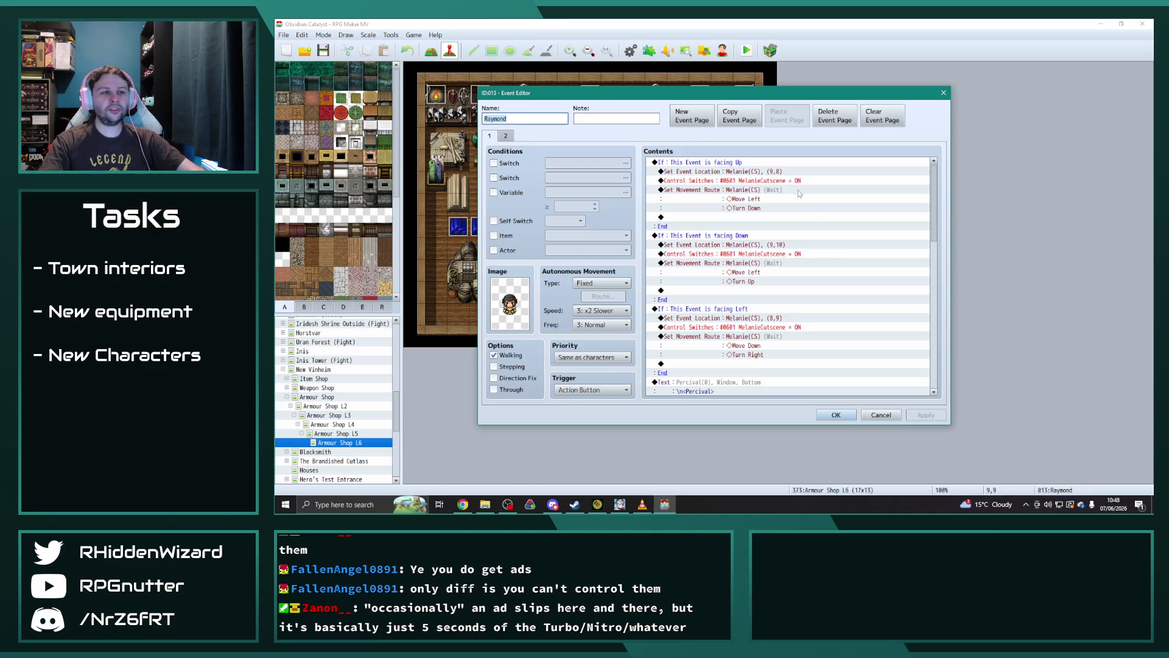
- Make the music-note balloon appear over Melanie(CS) instead of the player
scroll(800, 195, down, 5)
double_click(754, 308)
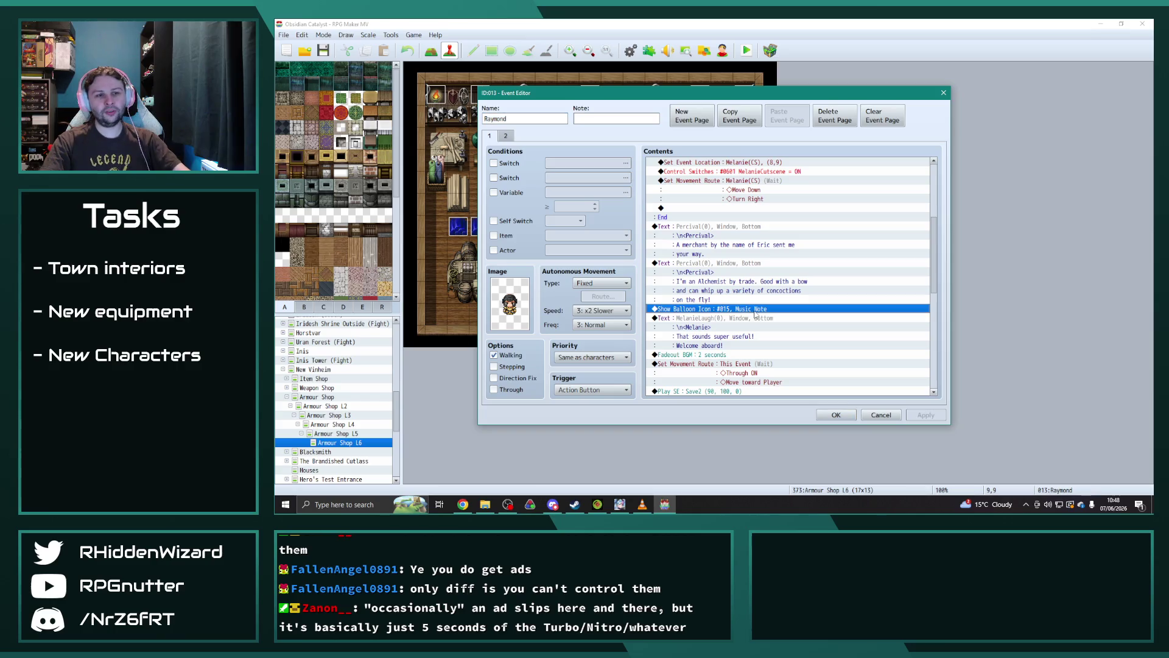
click(792, 253)
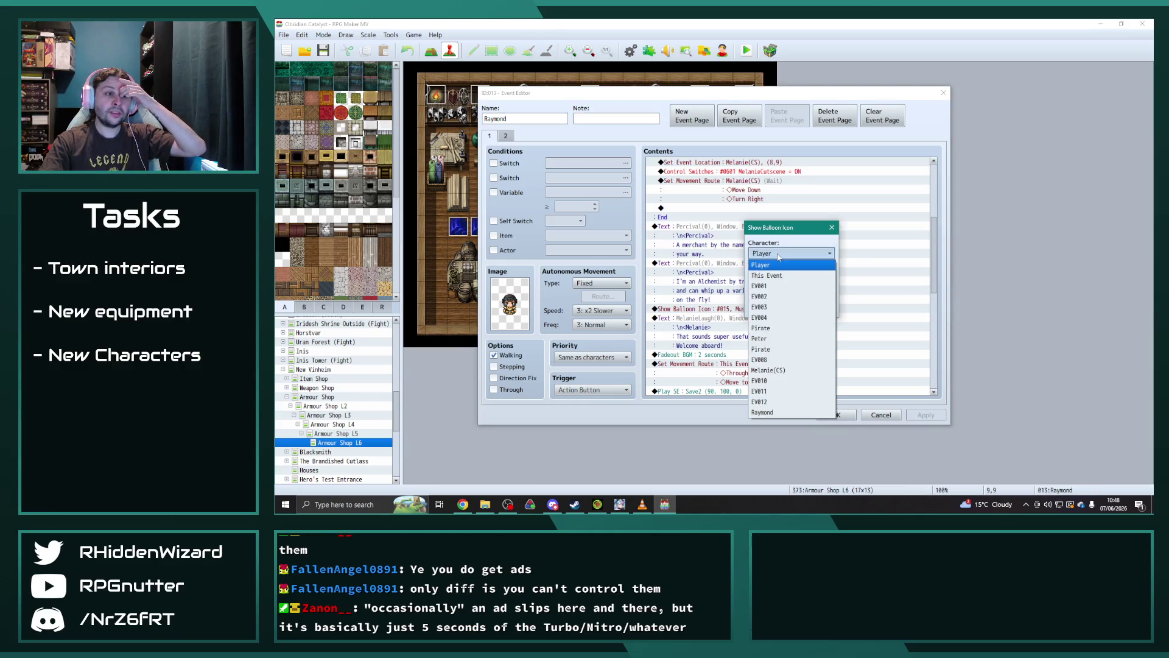
click(783, 368)
click(769, 307)
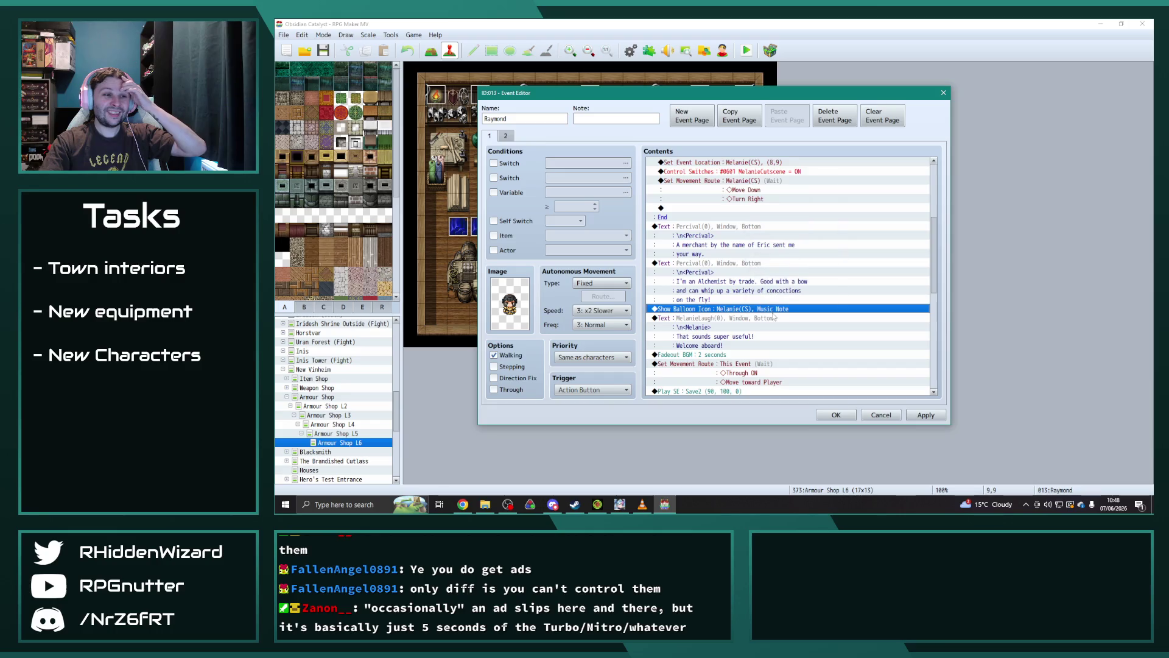
scroll(774, 309, down, 5)
scroll(774, 310, up, 6)
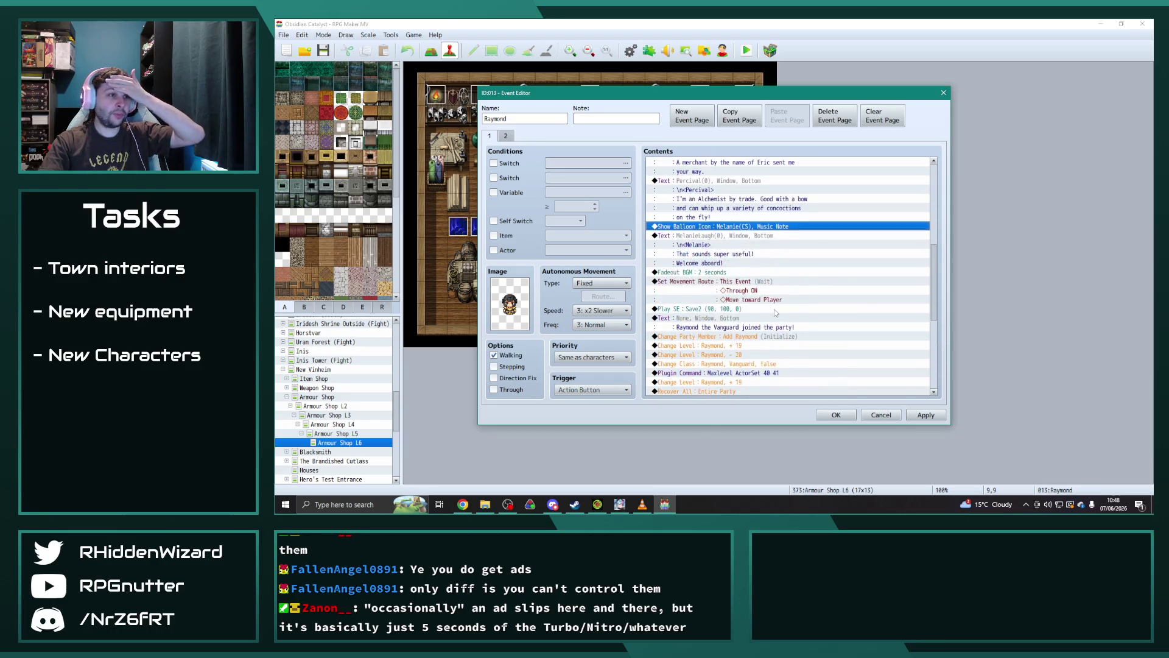
- Give the first Percival line Raymond's face and the name tag Raymond
click(703, 254)
double_click(703, 254)
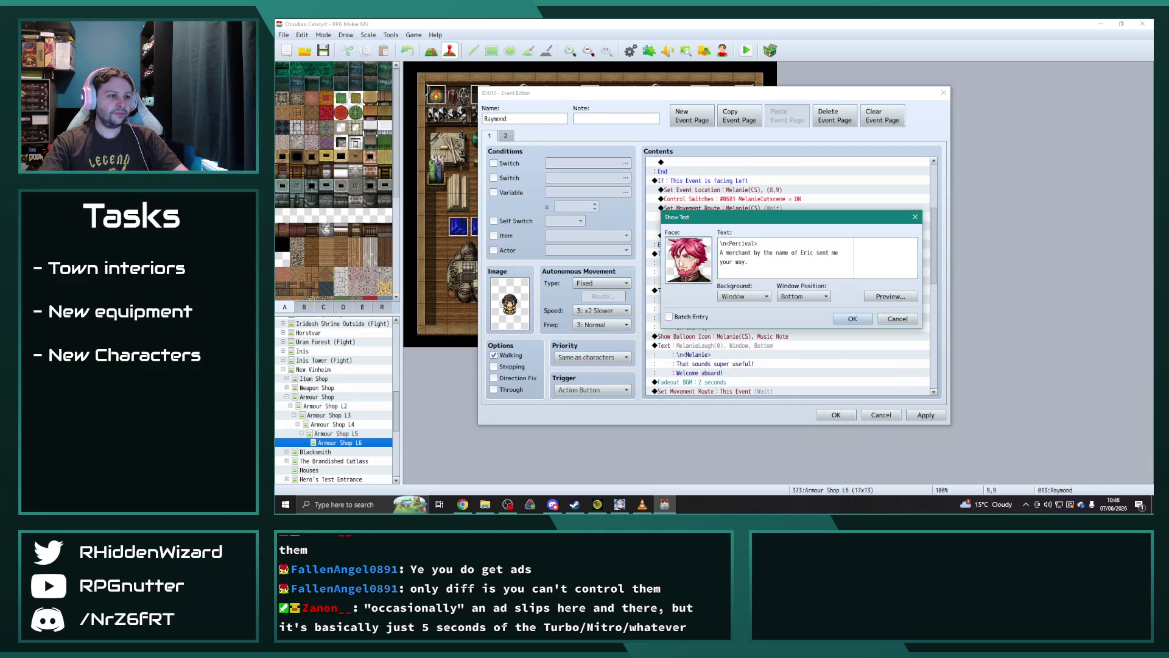
double_click(681, 263)
click(670, 304)
click(887, 369)
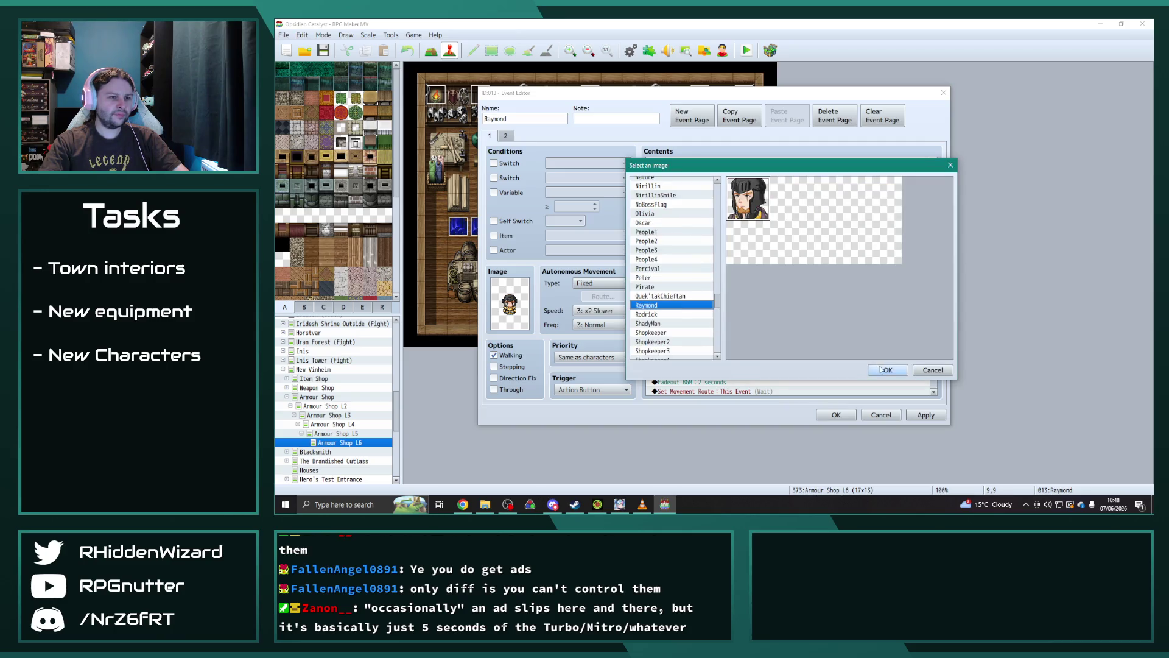
double_click(741, 243)
text(Raym)
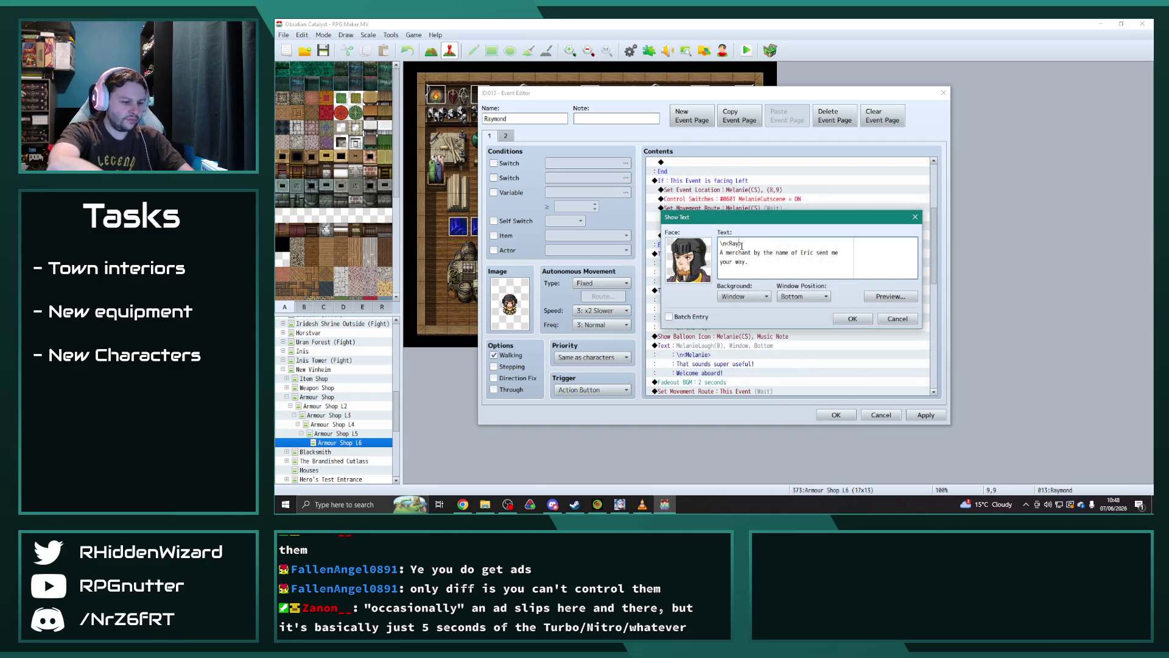
click(853, 319)
- Give the second Percival line Raymond's face and the name tag Raymond
double_click(710, 296)
double_click(700, 262)
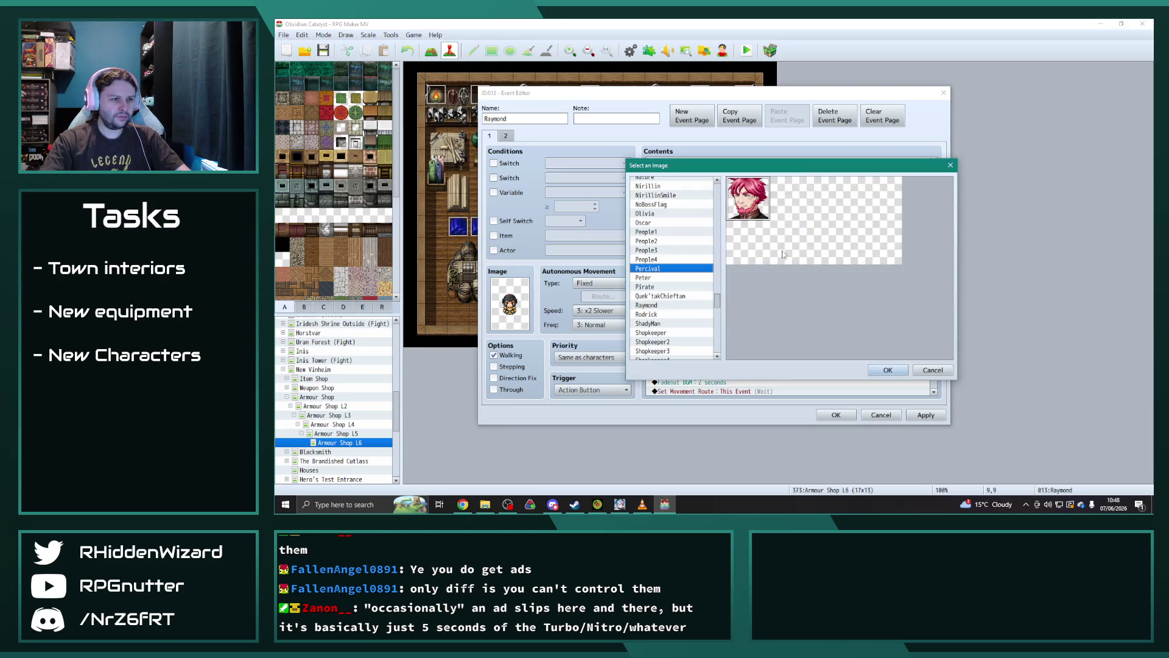
click(887, 370)
double_click(735, 244)
text(Raym)
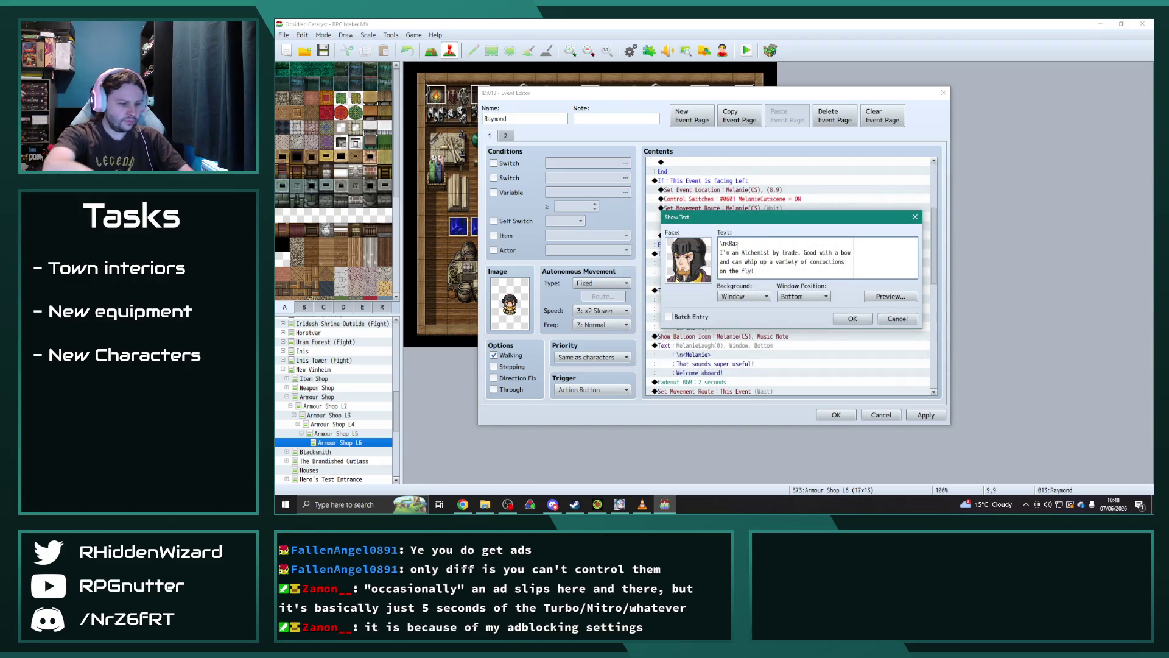
text(ond>)
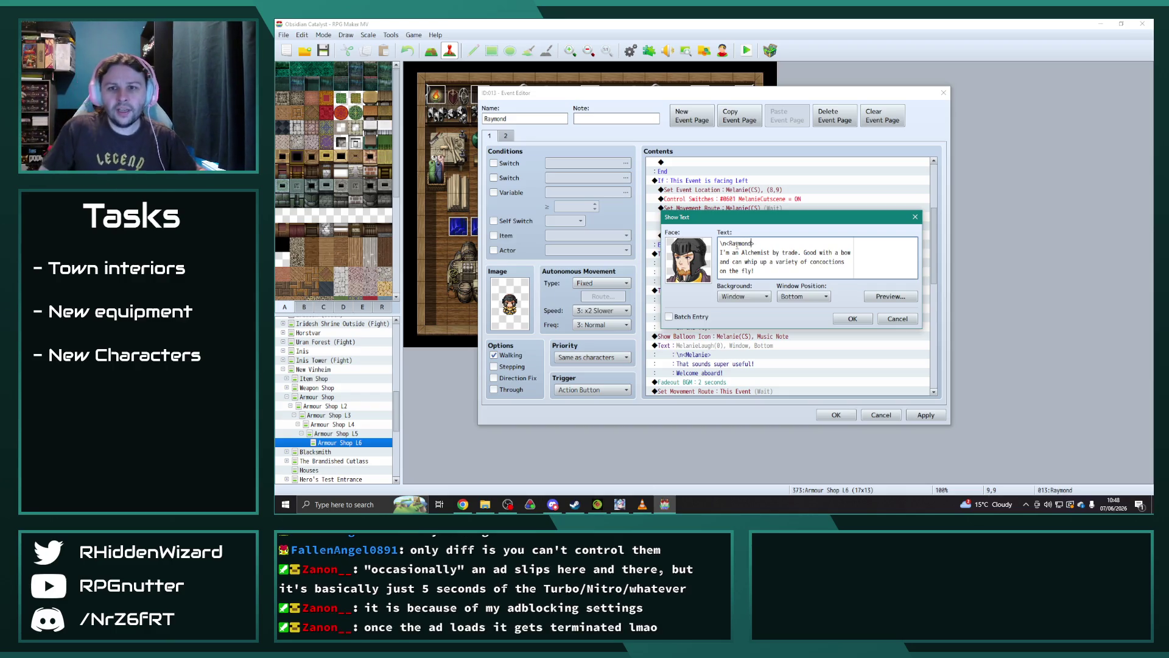
- Rewrite his dialogue: served in the Sicherheim Army, expert lancer, strong ally for your cause
drag(756, 272, 710, 260)
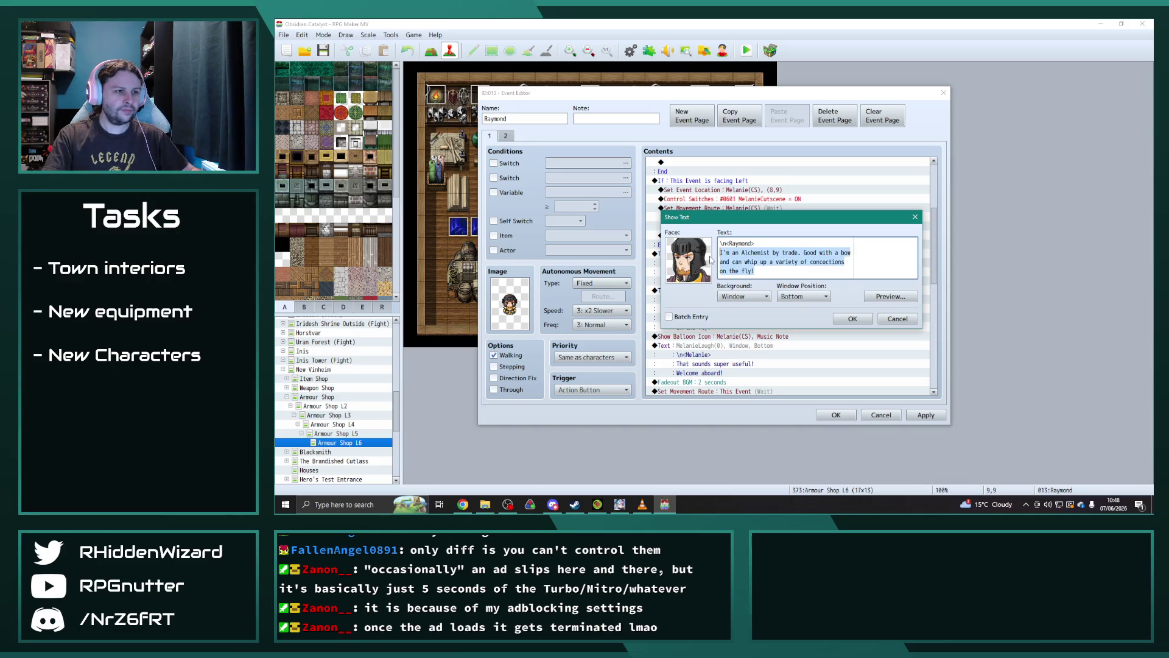
text(I serv)
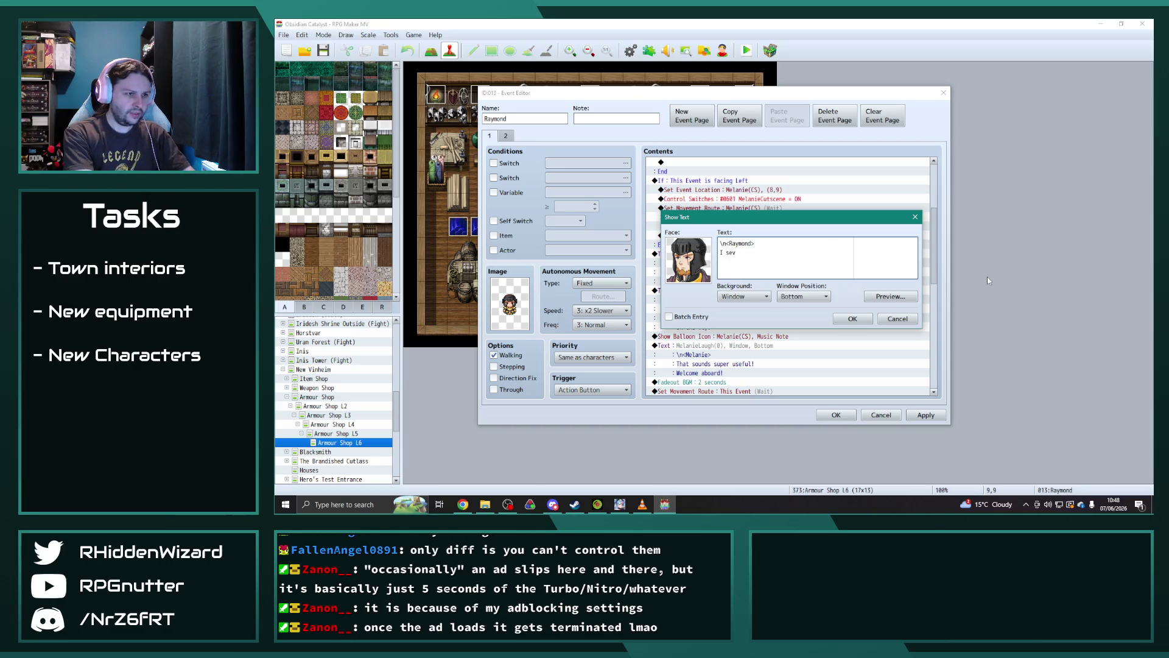
text(ed in the Sich)
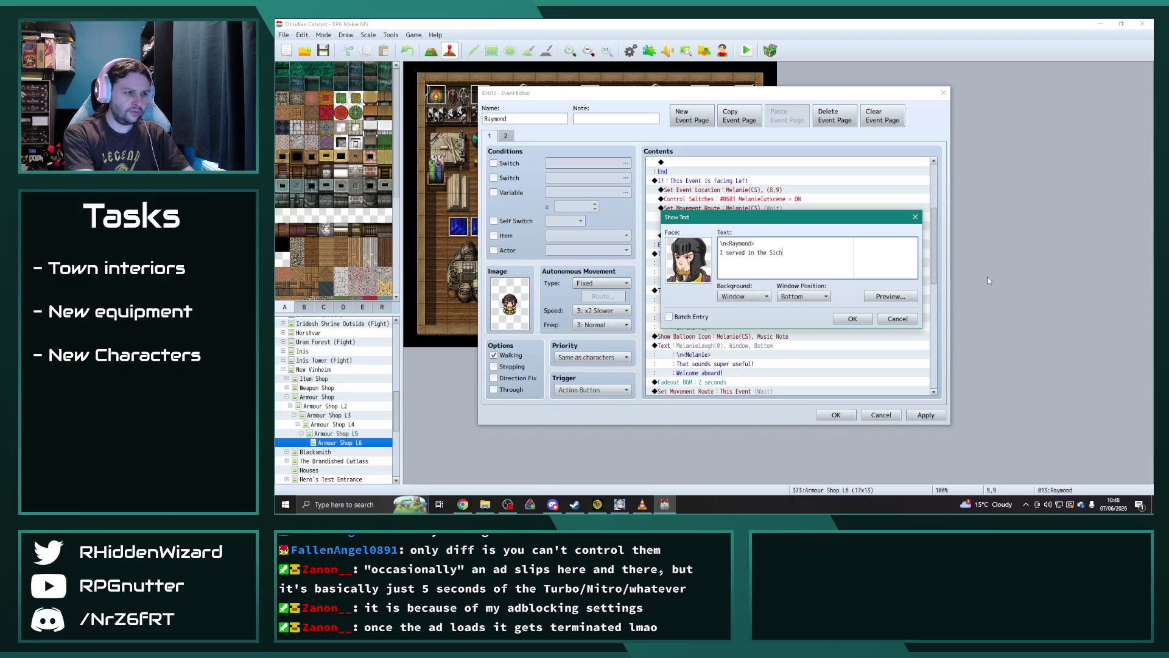
text(erheim Army.)
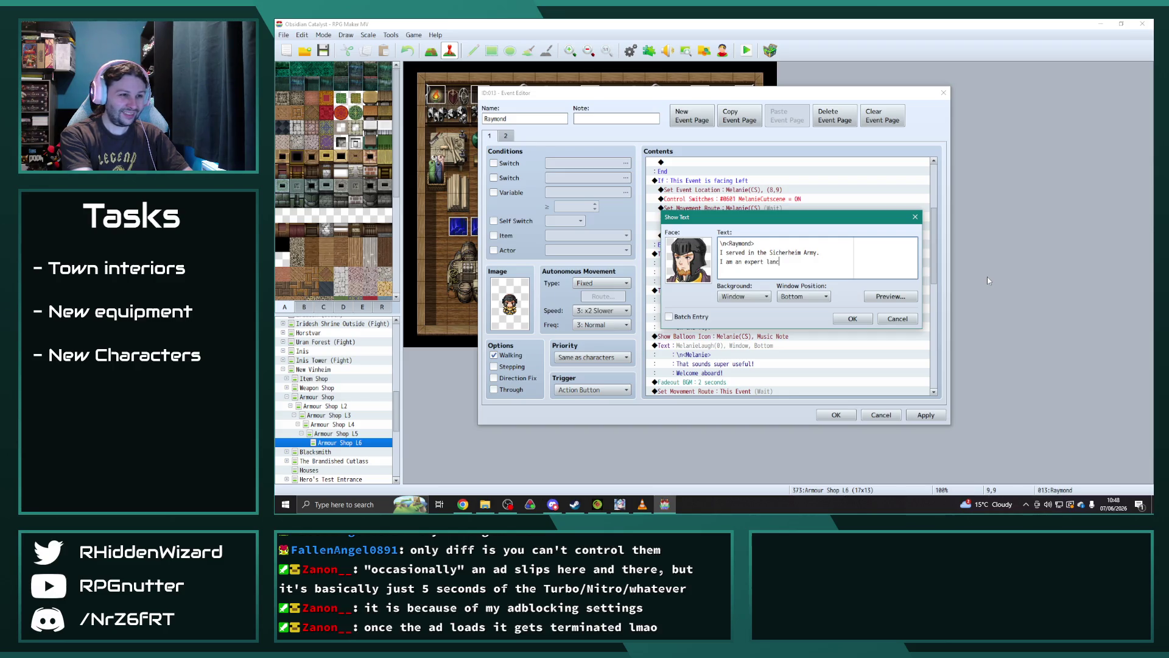
text(nd will be)
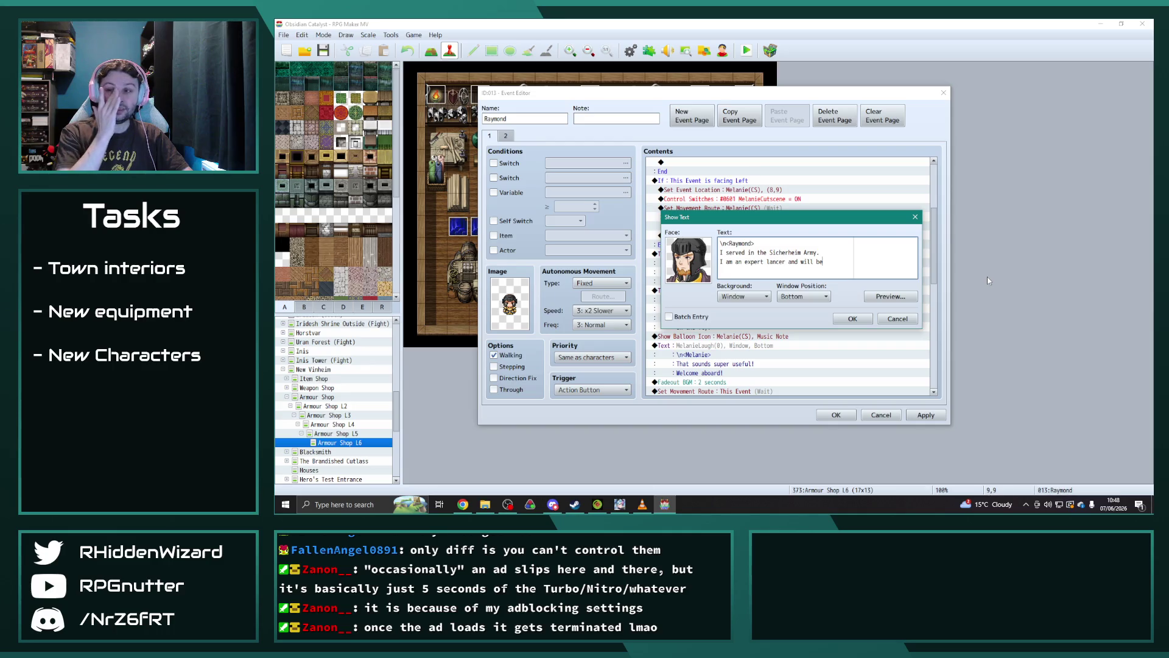
text(strong)
key(Return)
text(ally for your cause.)
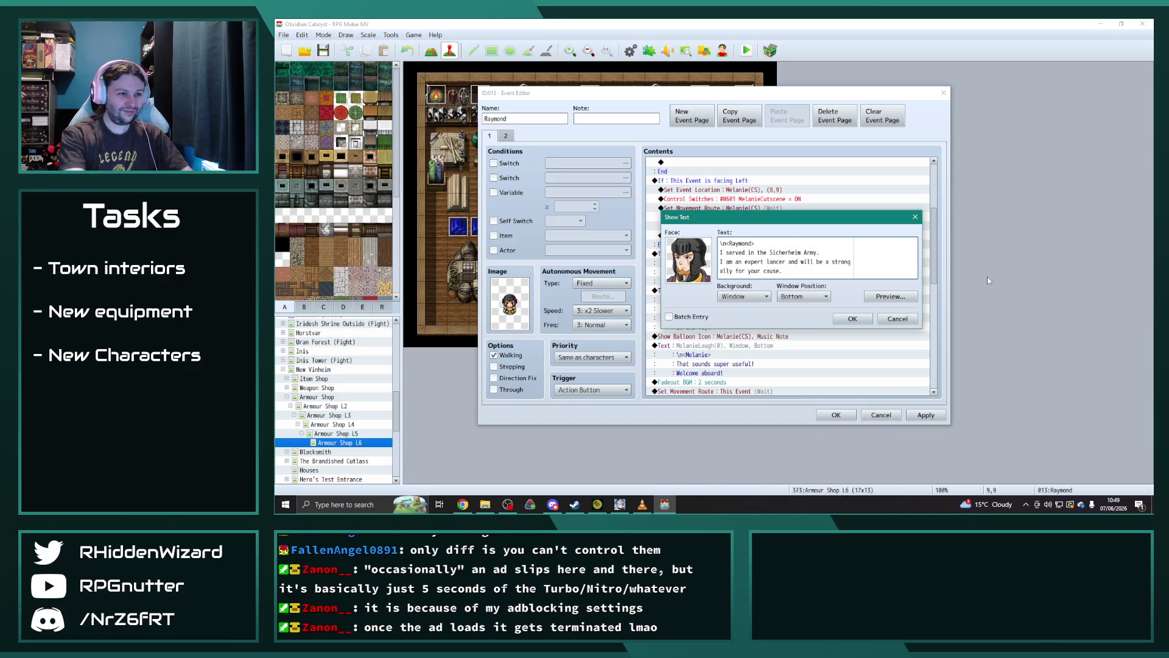
click(852, 319)
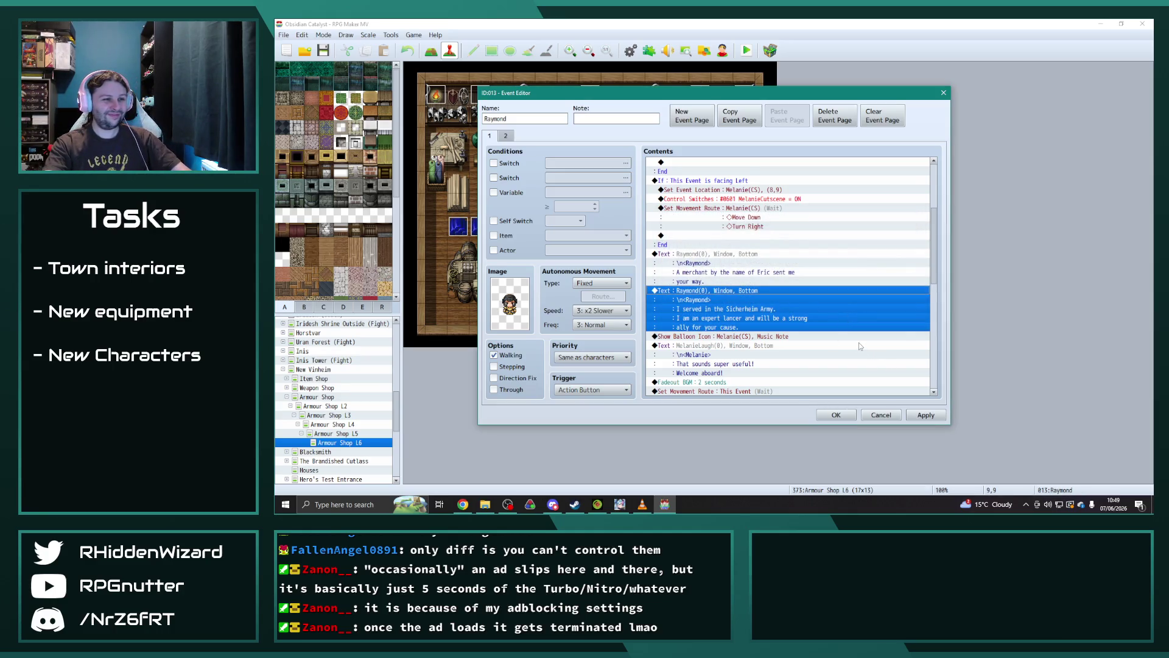
- Set the final movement route to move Melanie(CS)
scroll(859, 344, down, 2)
click(758, 309)
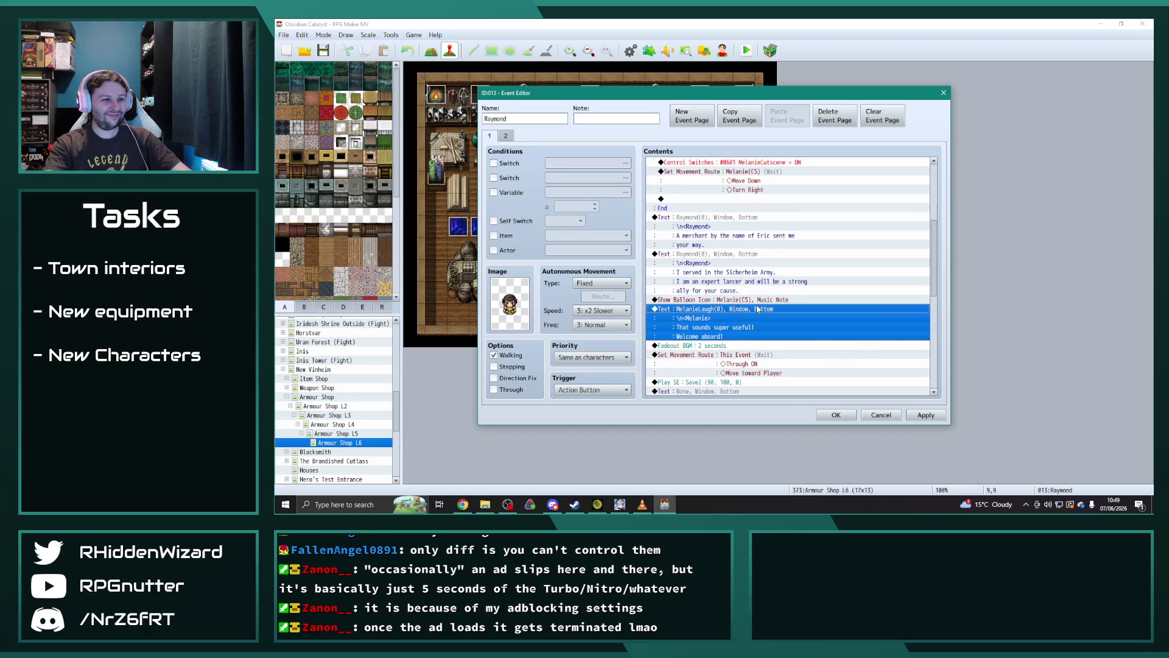
scroll(758, 310, down, 8)
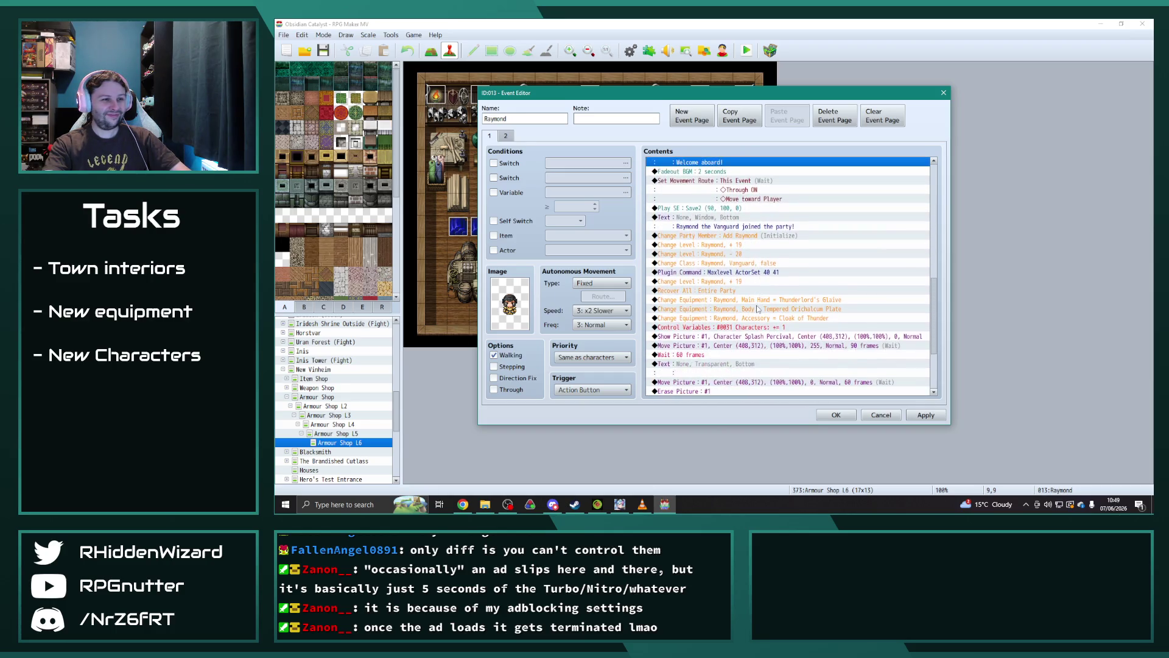
scroll(758, 310, down, 2)
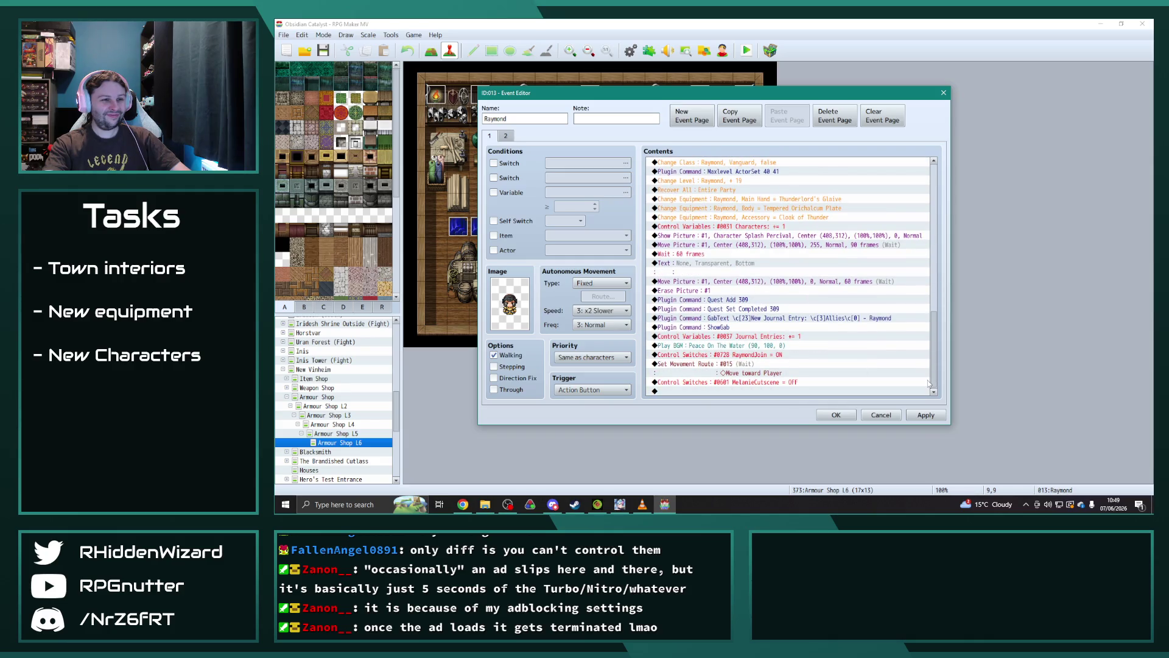
click(740, 364)
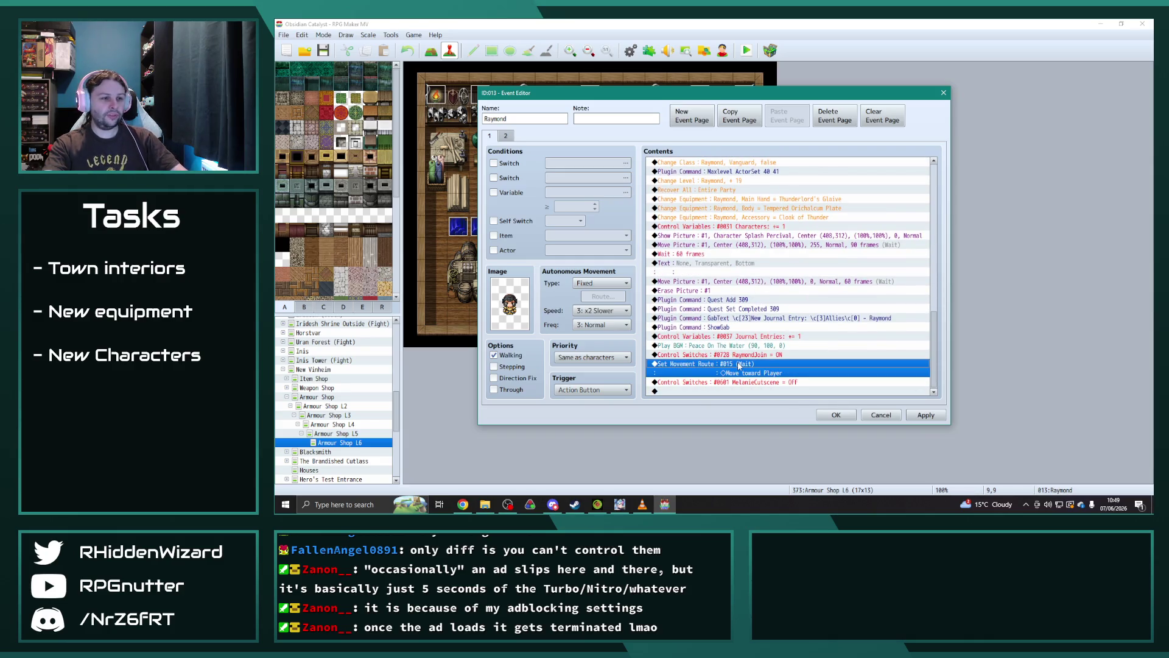
double_click(731, 367)
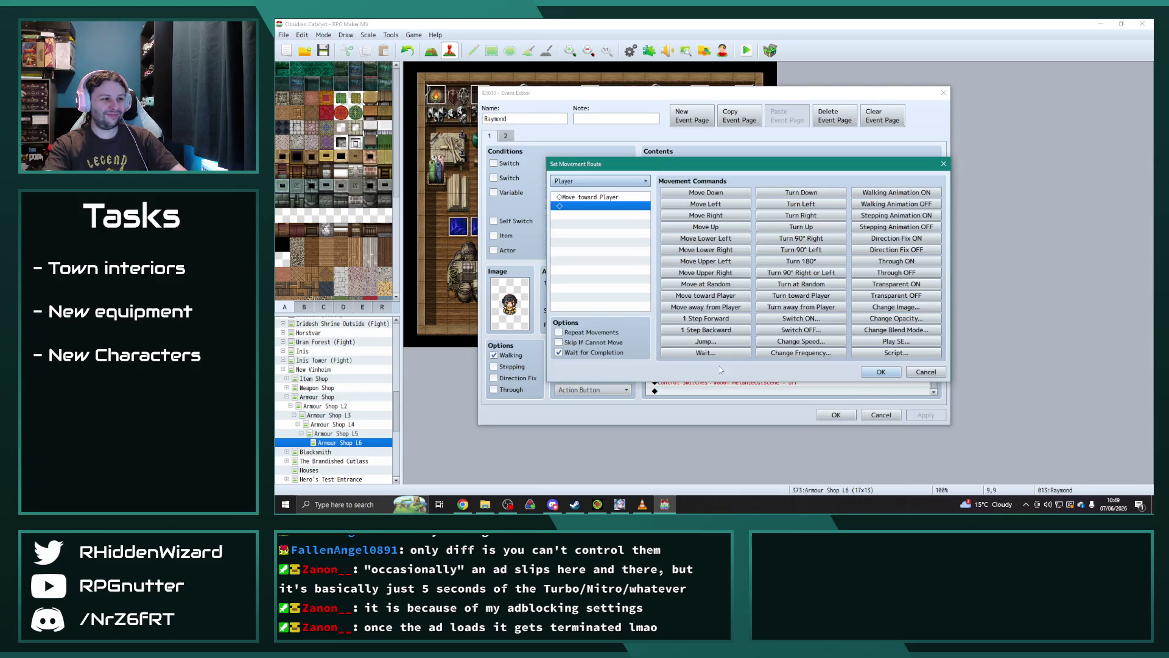
click(633, 181)
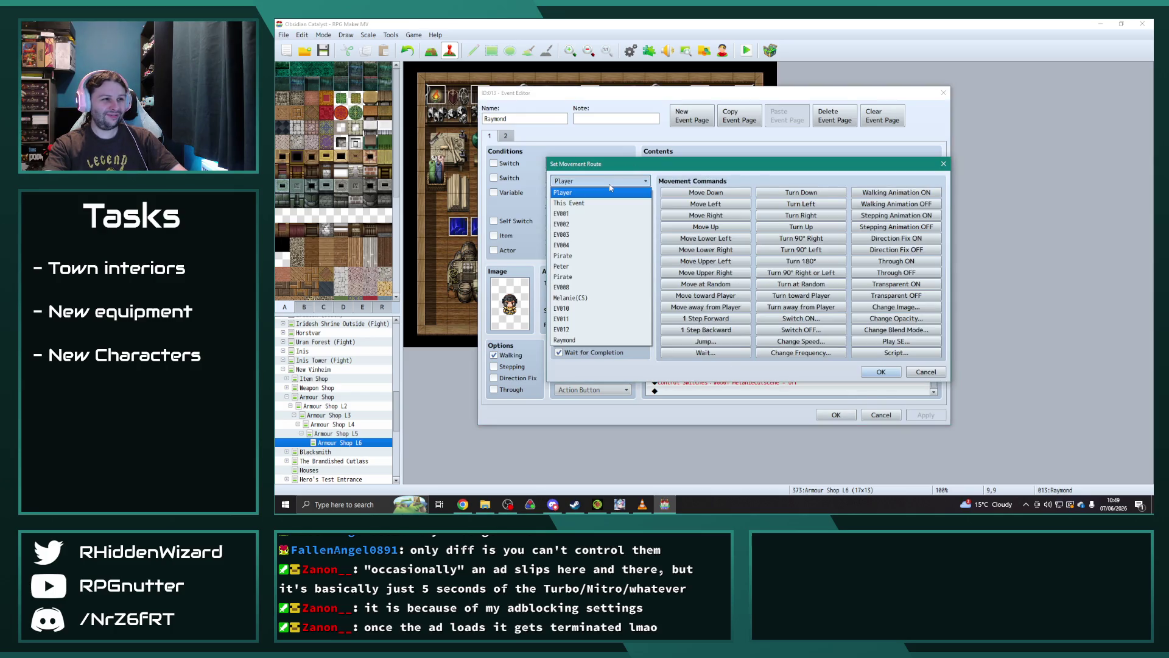
click(585, 298)
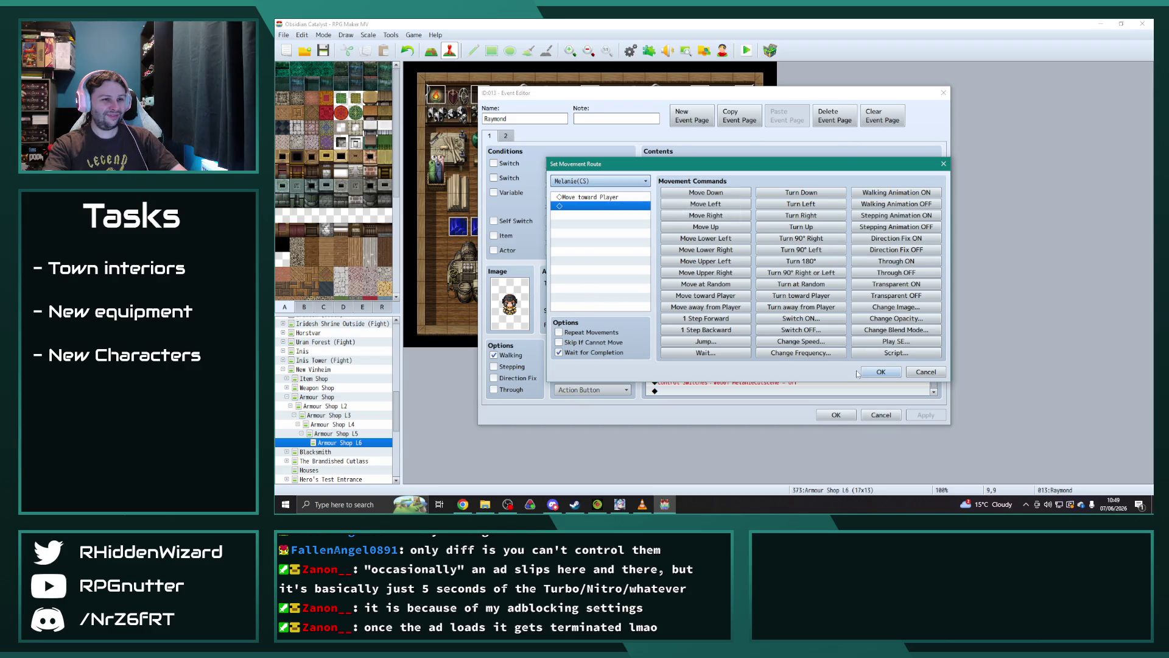
click(877, 372)
- Paste a copy of Melanie's route and replace Move toward Player with Turn toward Player
key(ctrl+v)
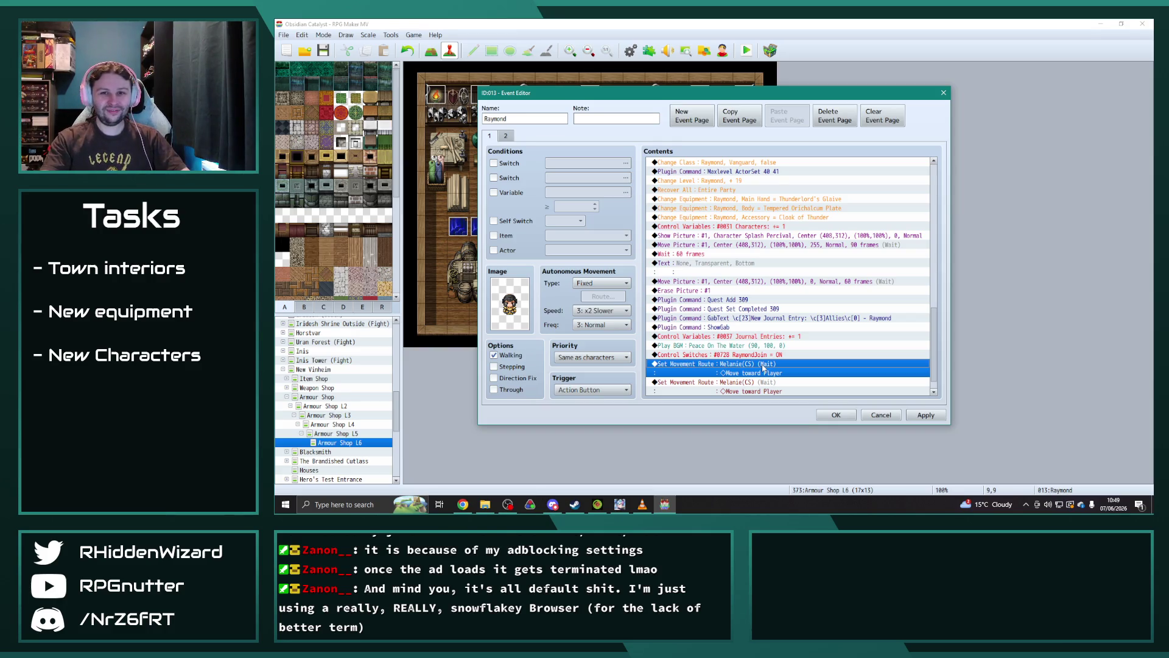
double_click(763, 367)
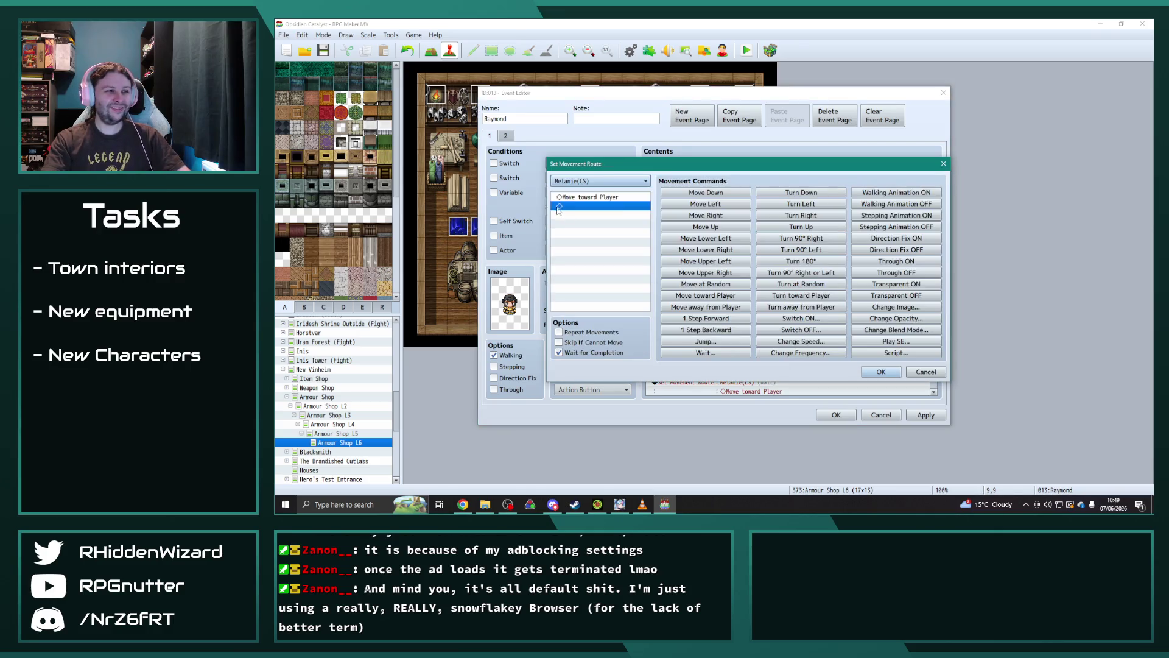
click(591, 197)
key(Delete)
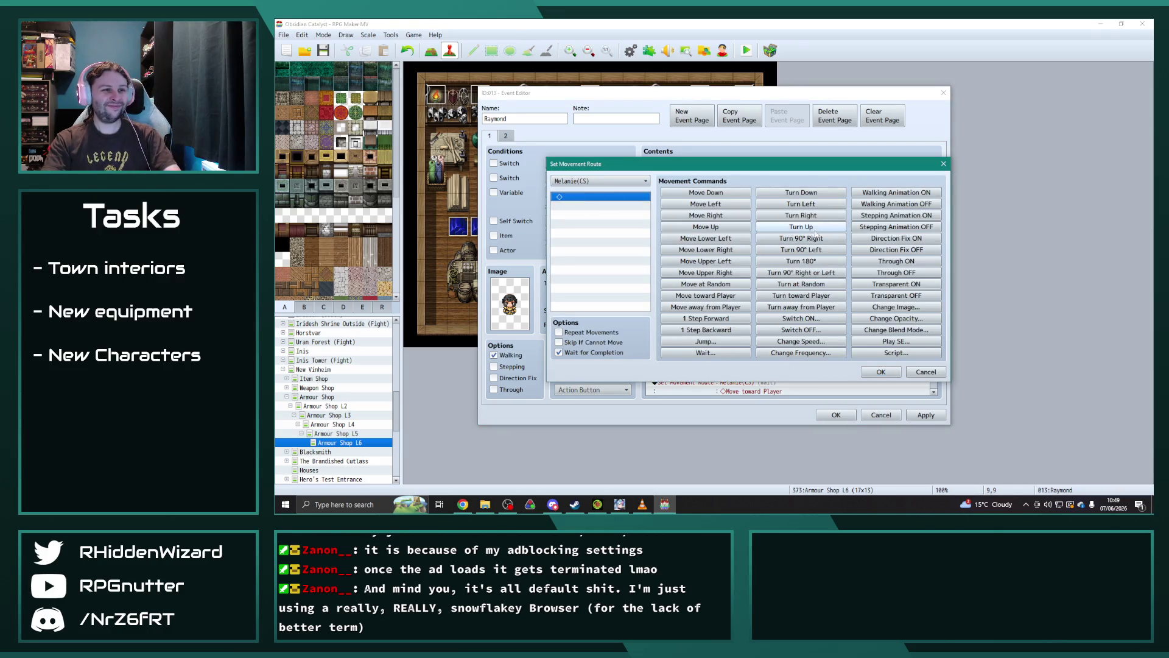
click(799, 296)
click(880, 371)
- Select the MelanieLaugh dialogue block
scroll(776, 271, down, 5)
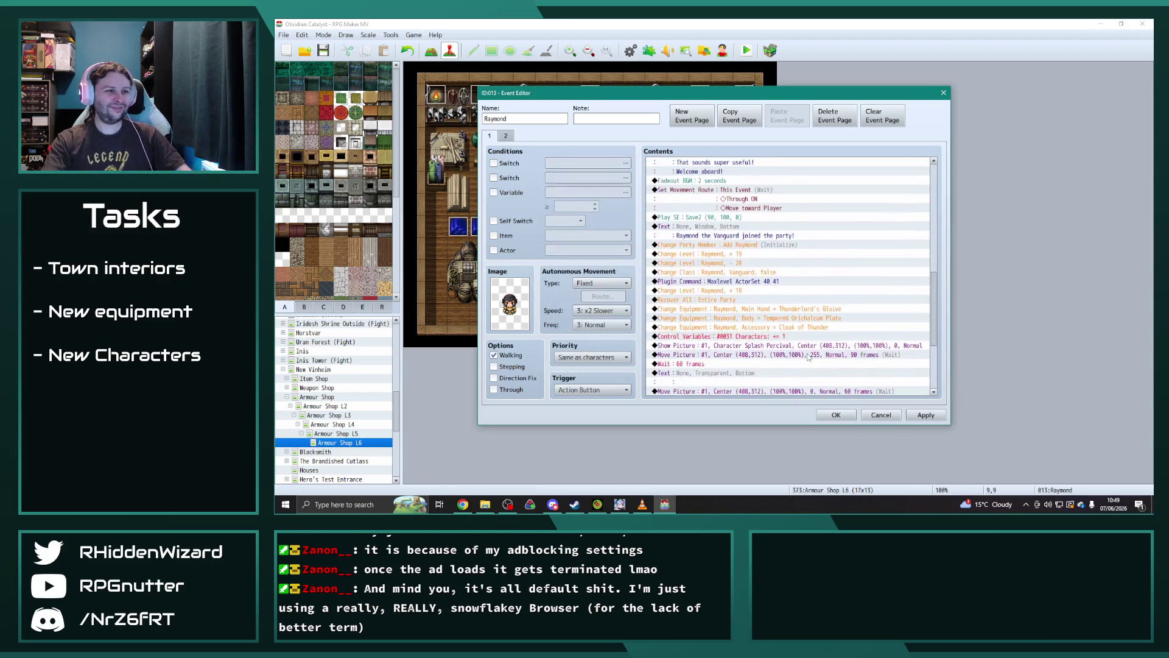
scroll(776, 271, up, 2)
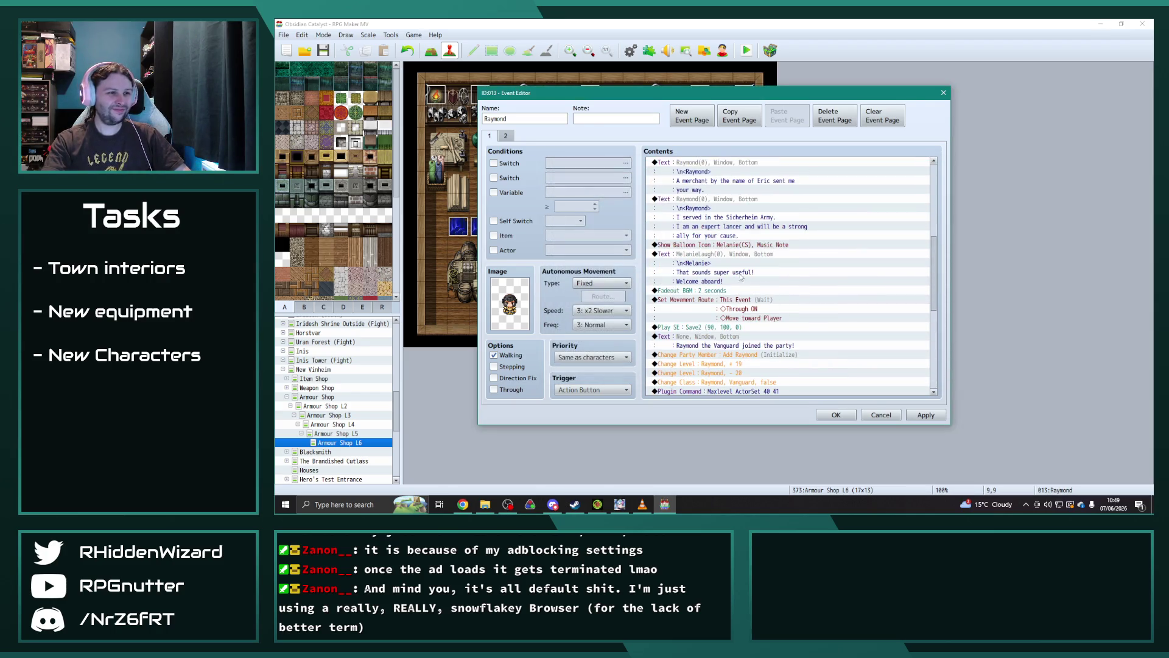
click(726, 253)
drag(932, 291, 935, 379)
- Paste Melanie's dialogue above the last movement route and give it her normal face
click(734, 366)
key(ctrl+v)
double_click(760, 369)
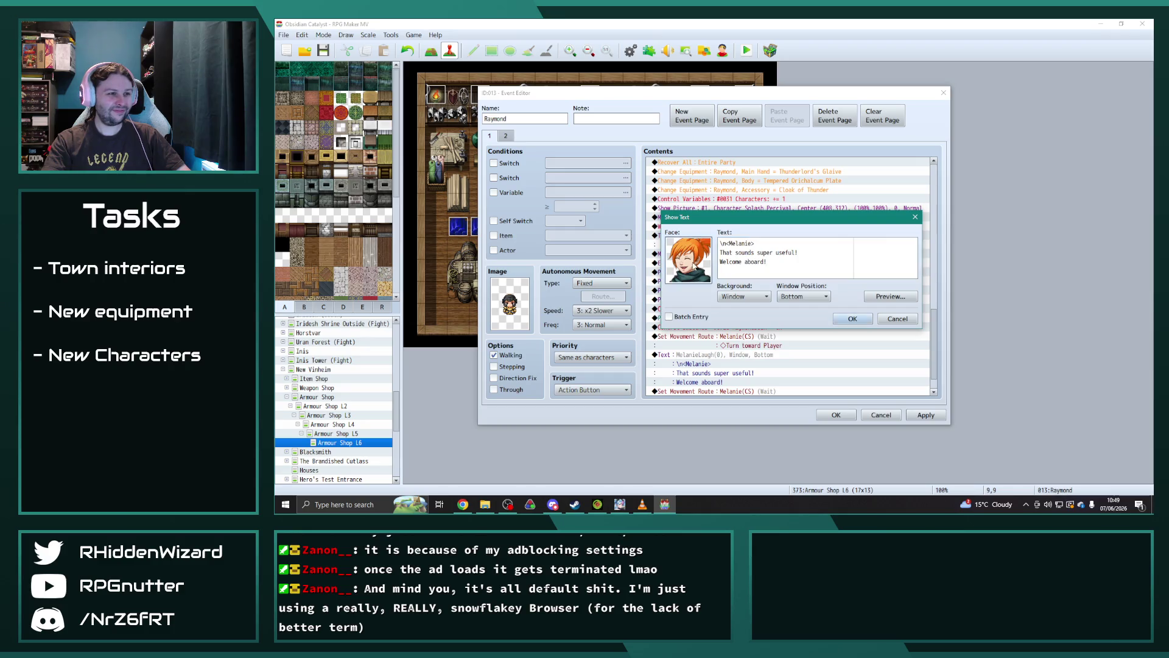
double_click(694, 266)
click(655, 242)
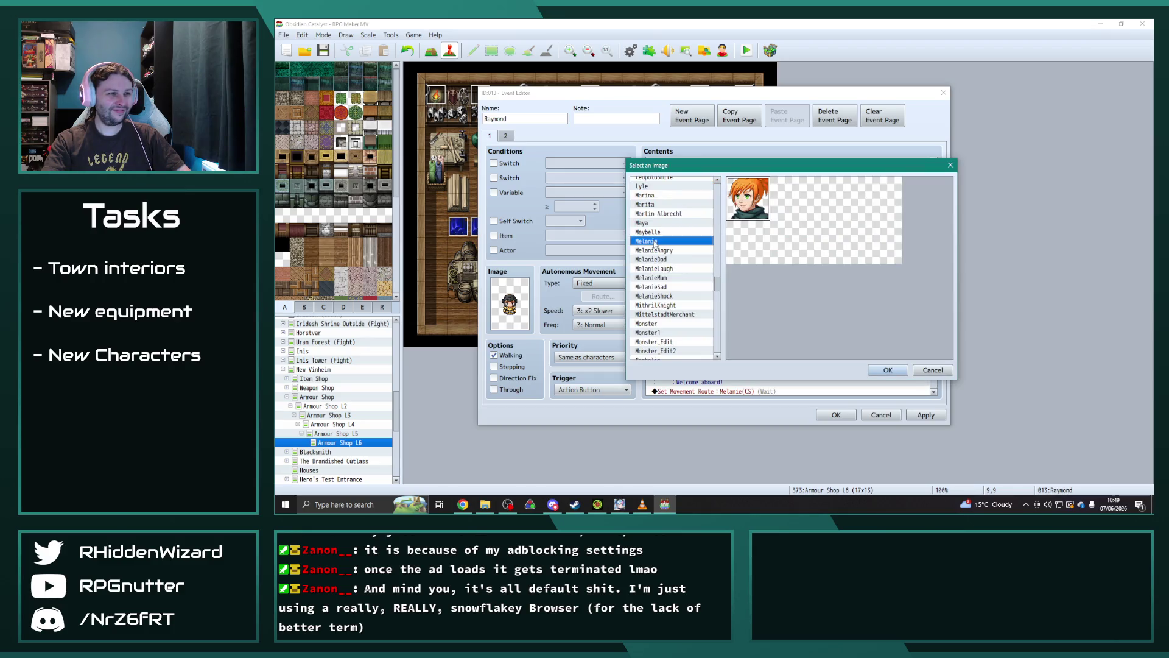
click(884, 370)
- Replace her lines with a remark that Sicherheim soldiers are being swayed to our cause
drag(786, 269, 721, 252)
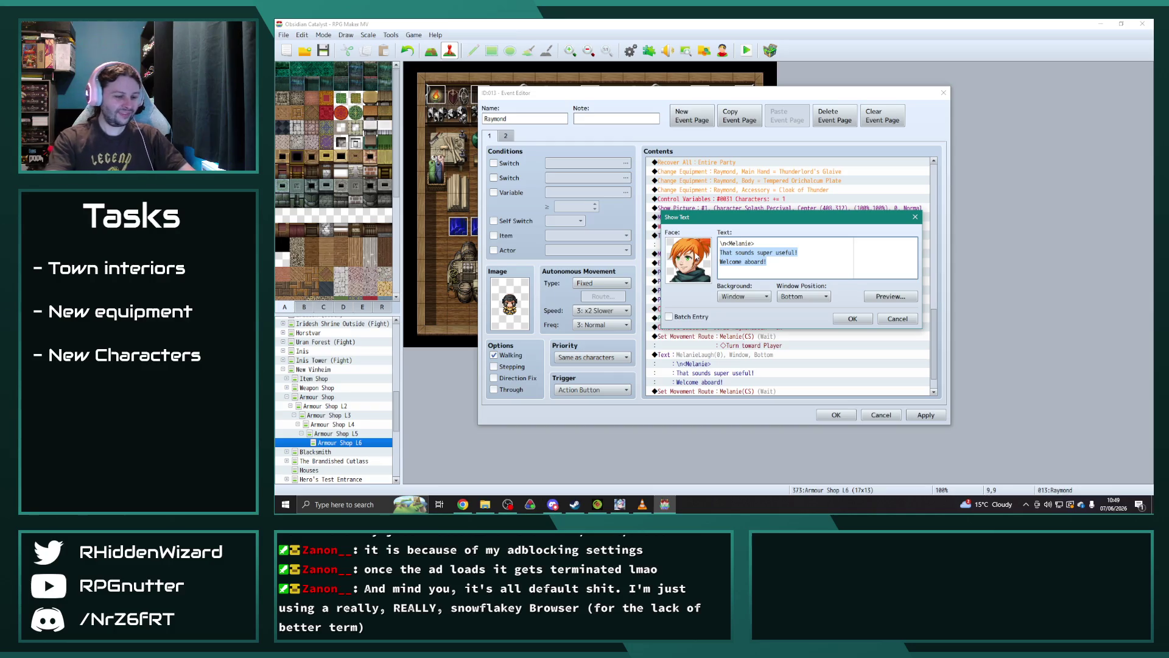
key(BackSpace)
text(ys a)
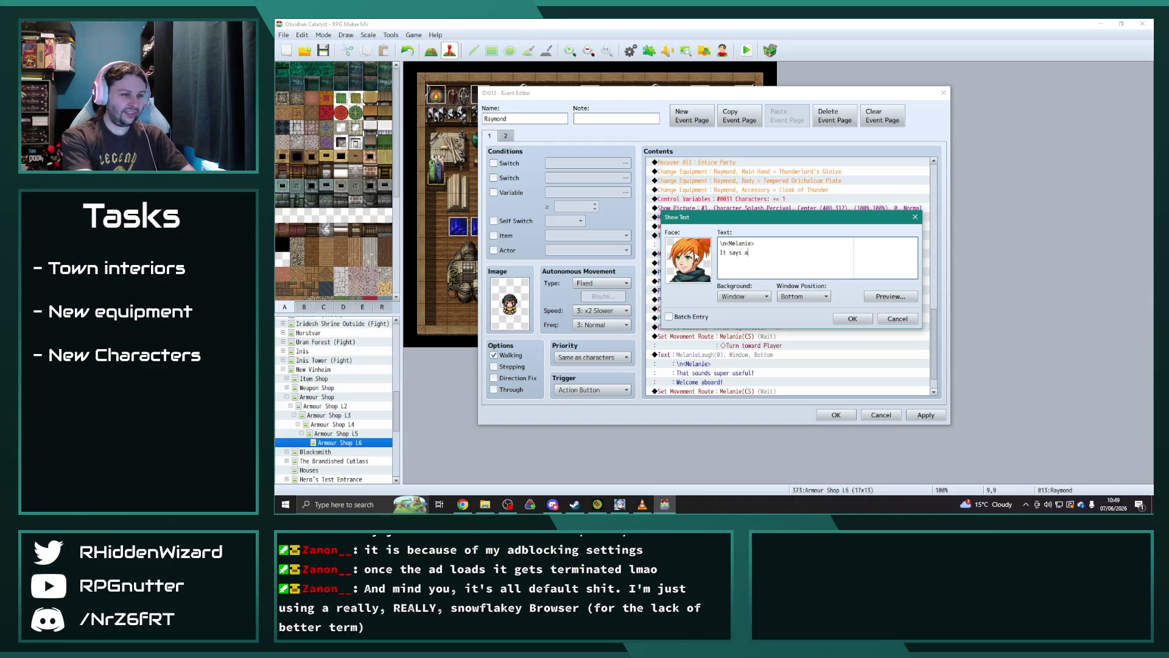
text( lot I guess that )
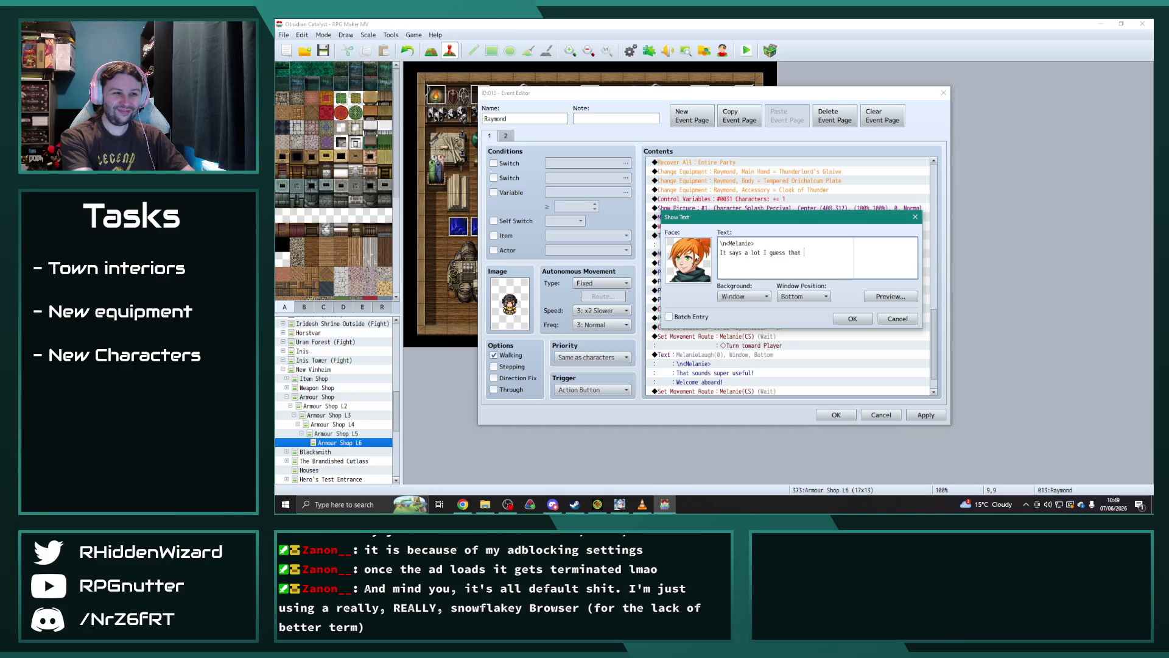
text(Sicherheim s)
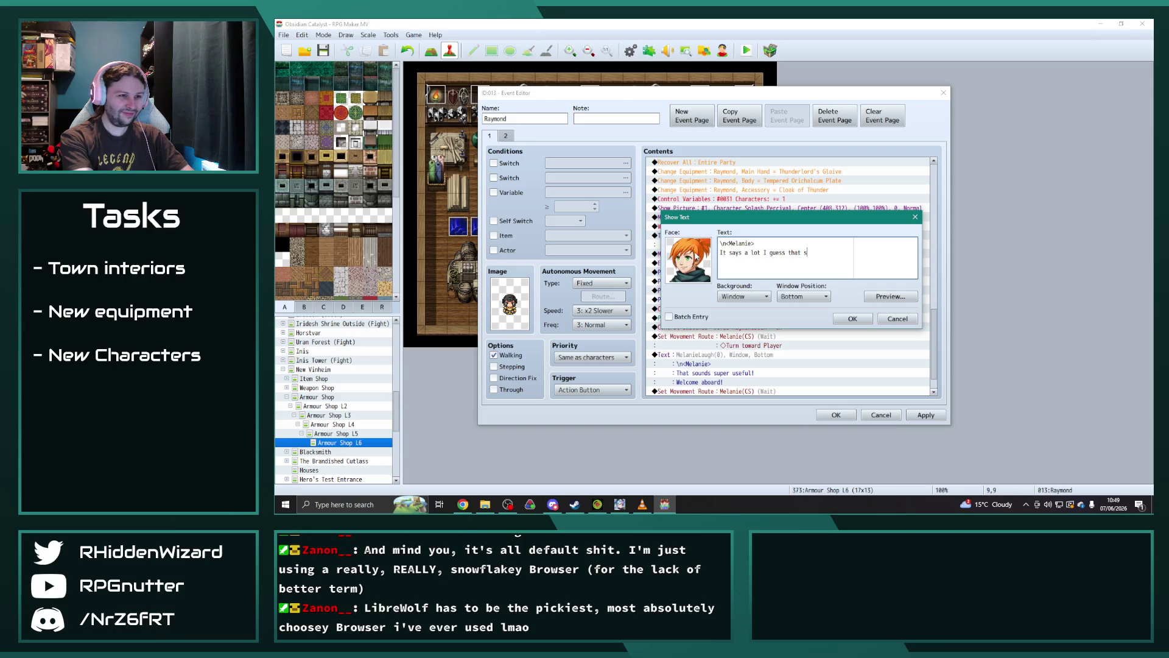
text(oldiers are now)
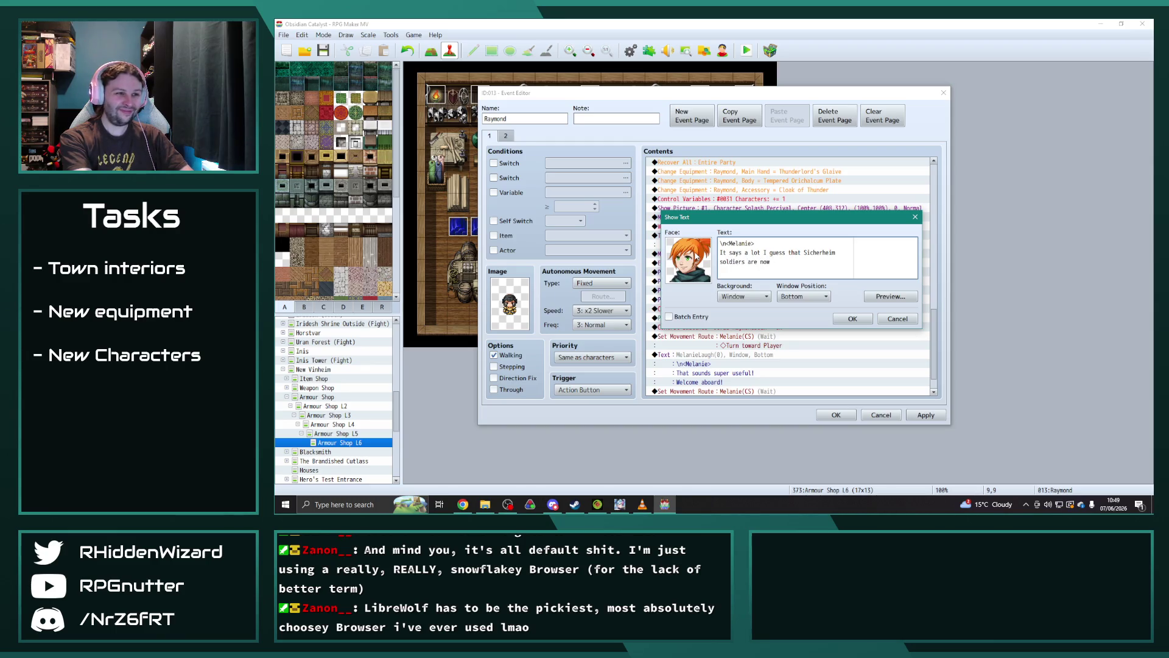
text( being swayed ot our cause.)
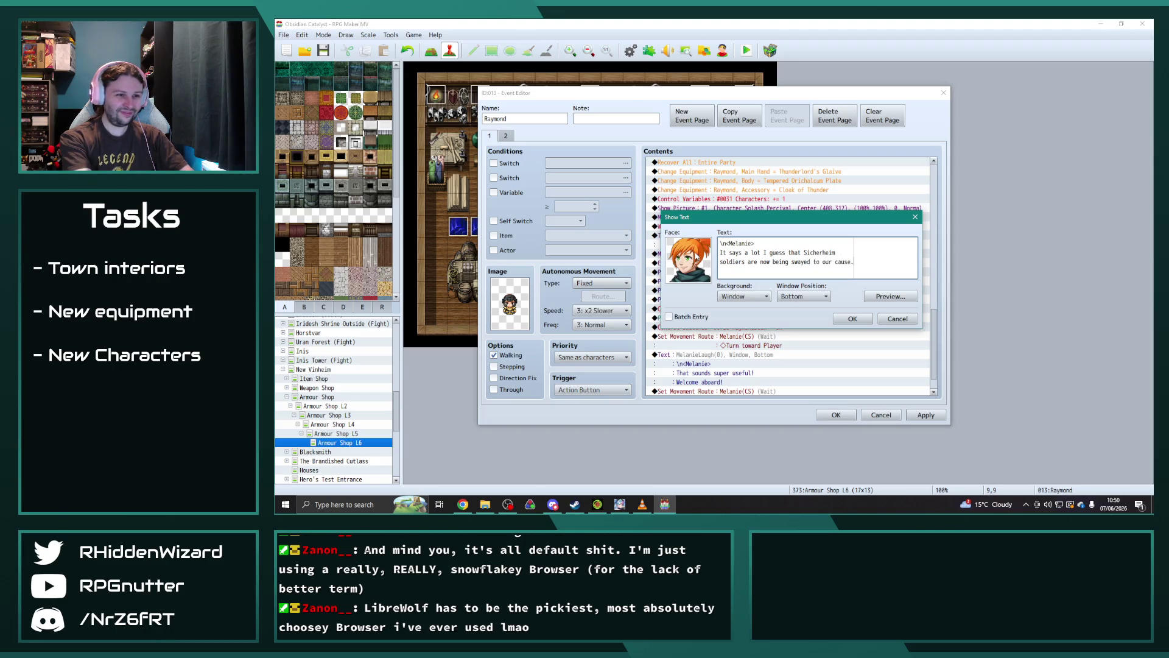
click(854, 319)
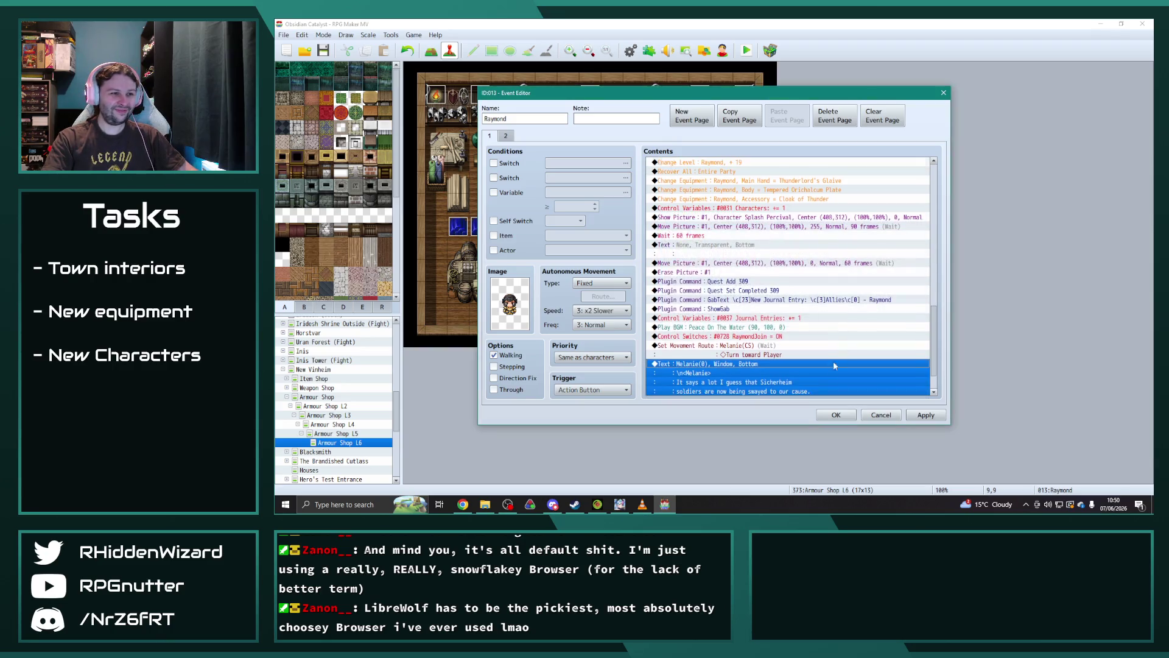
- Apply Raymond's event edits, review page 2's contents, and close the Event Editor
scroll(837, 361, down, 2)
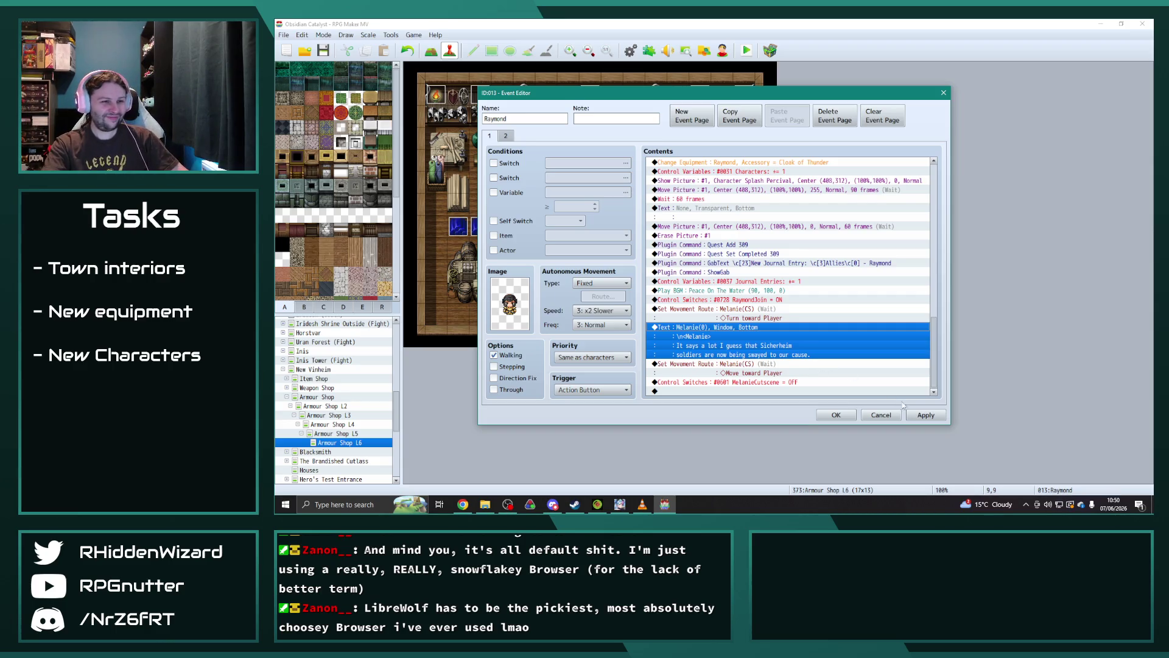
click(923, 415)
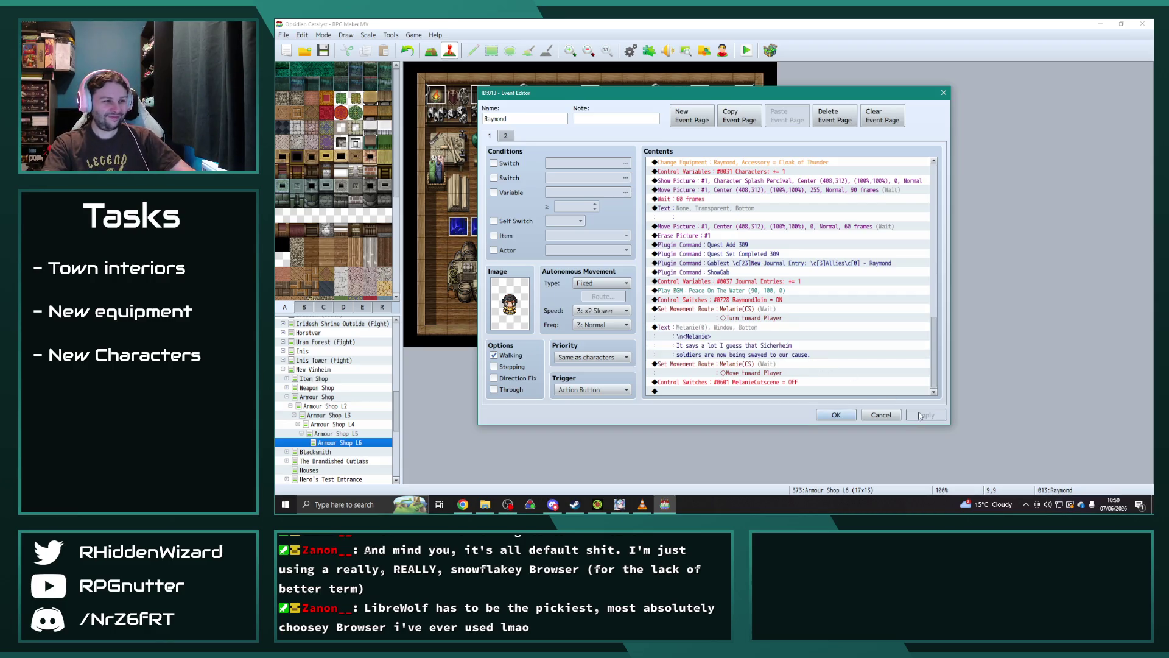
click(507, 135)
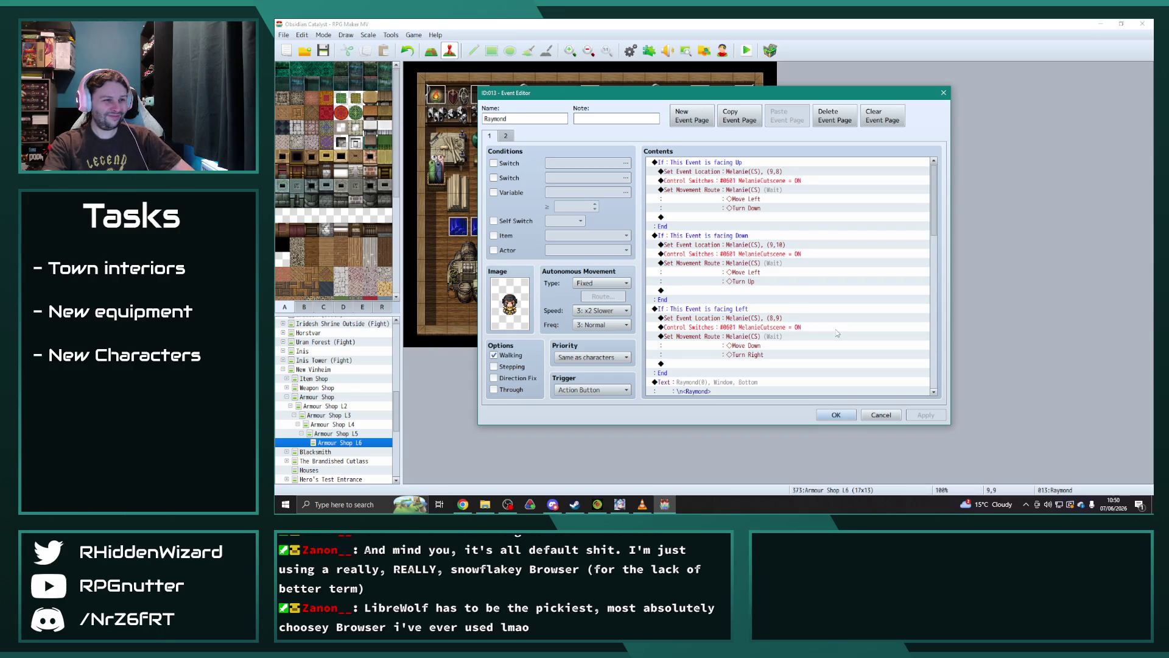
scroll(837, 333, down, 7)
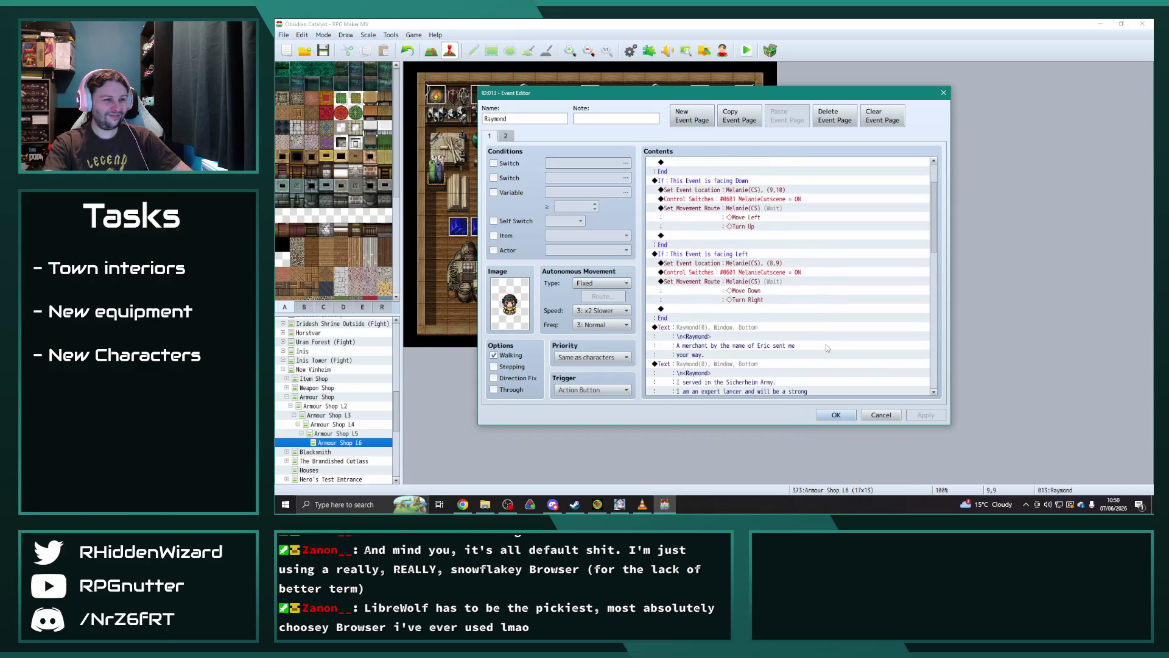
scroll(828, 347, down, 5)
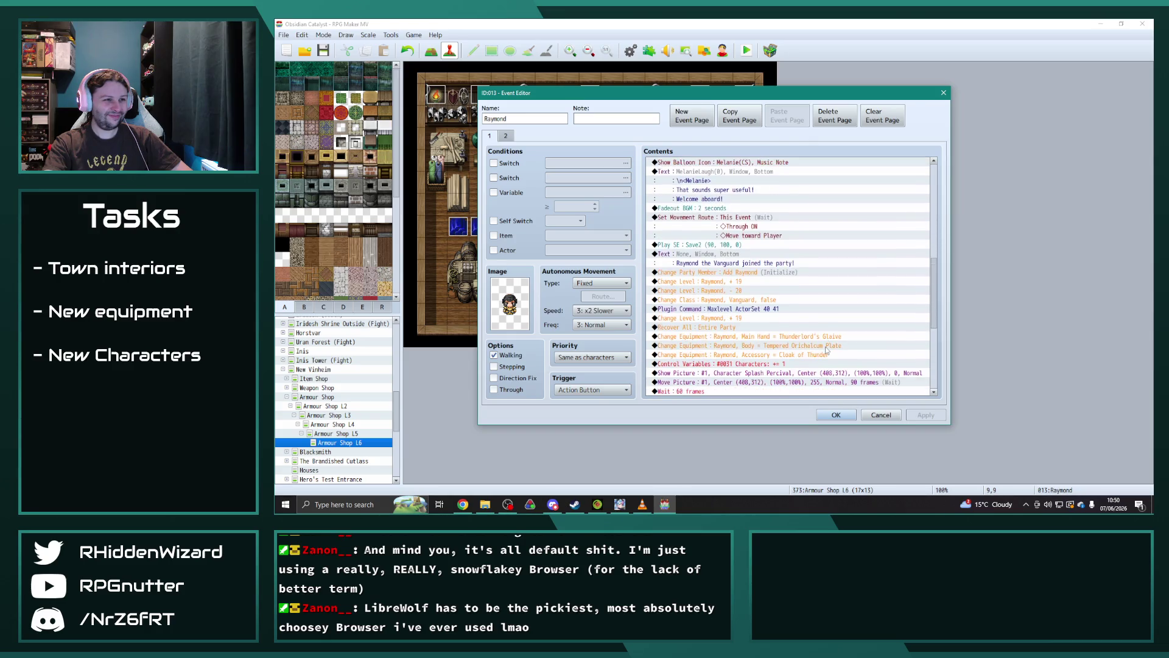
click(849, 414)
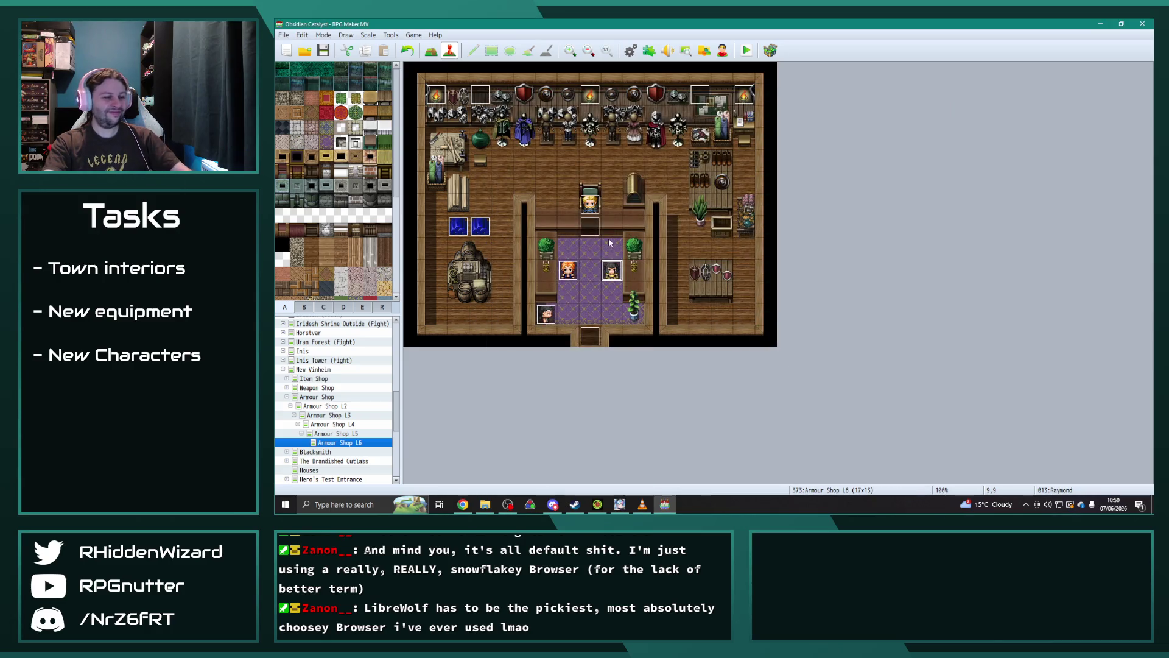
- In Weapon Shop L6, set Lyle's final movement route to move Melanie(CS)
click(286, 397)
click(286, 387)
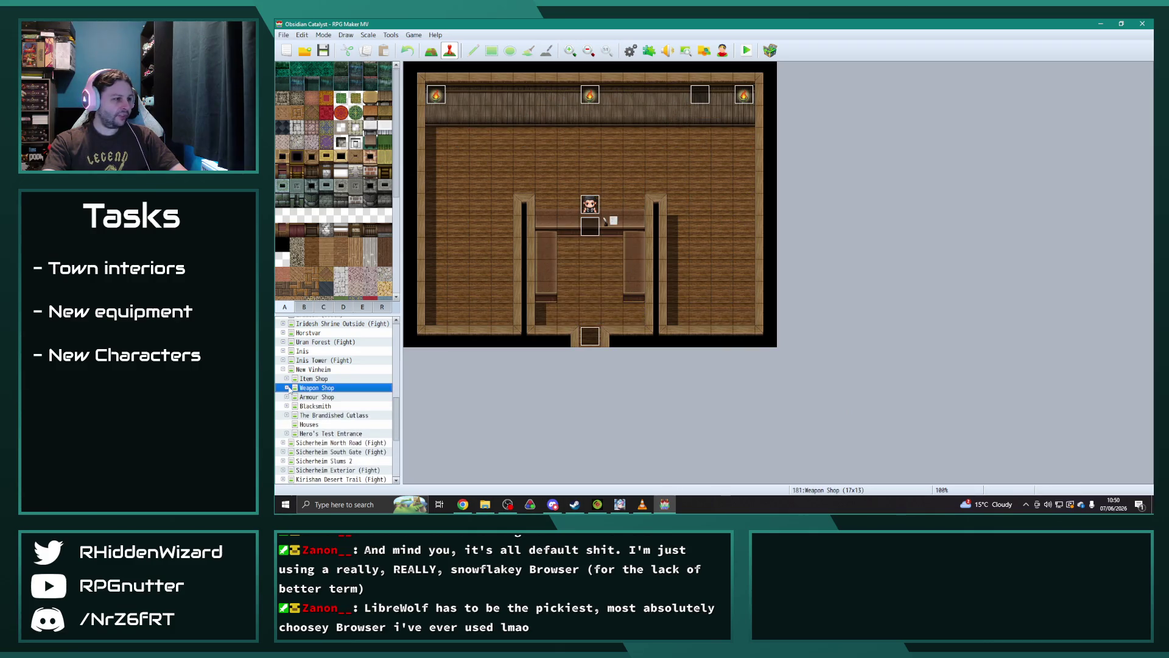
click(338, 432)
double_click(612, 270)
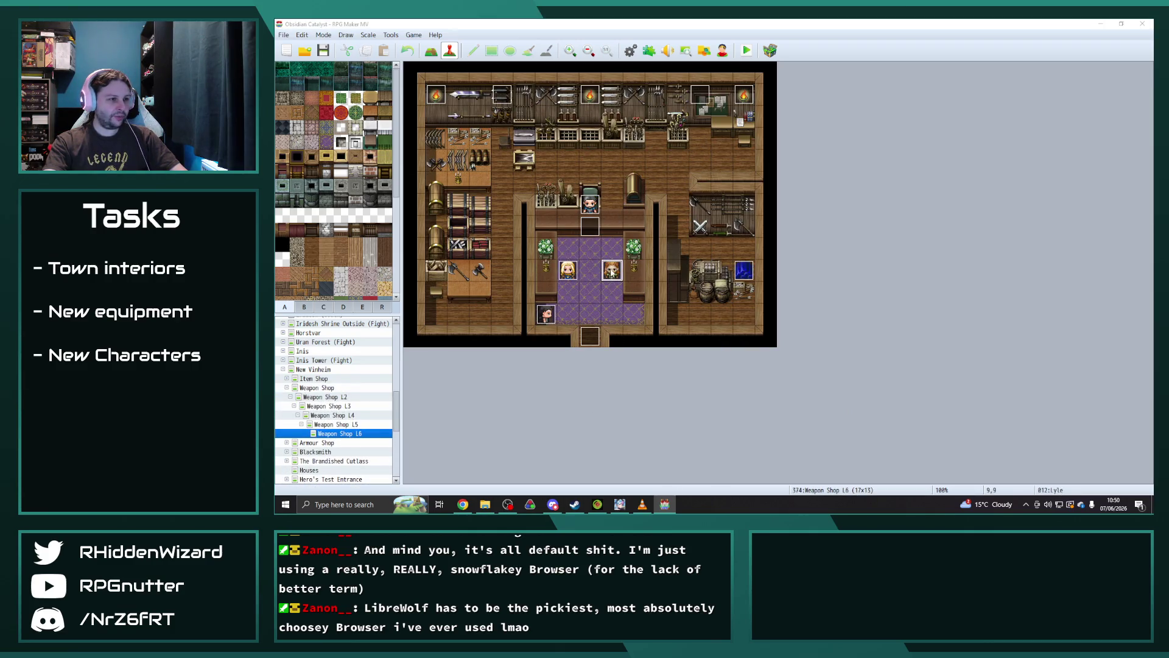
scroll(933, 214, down, 10)
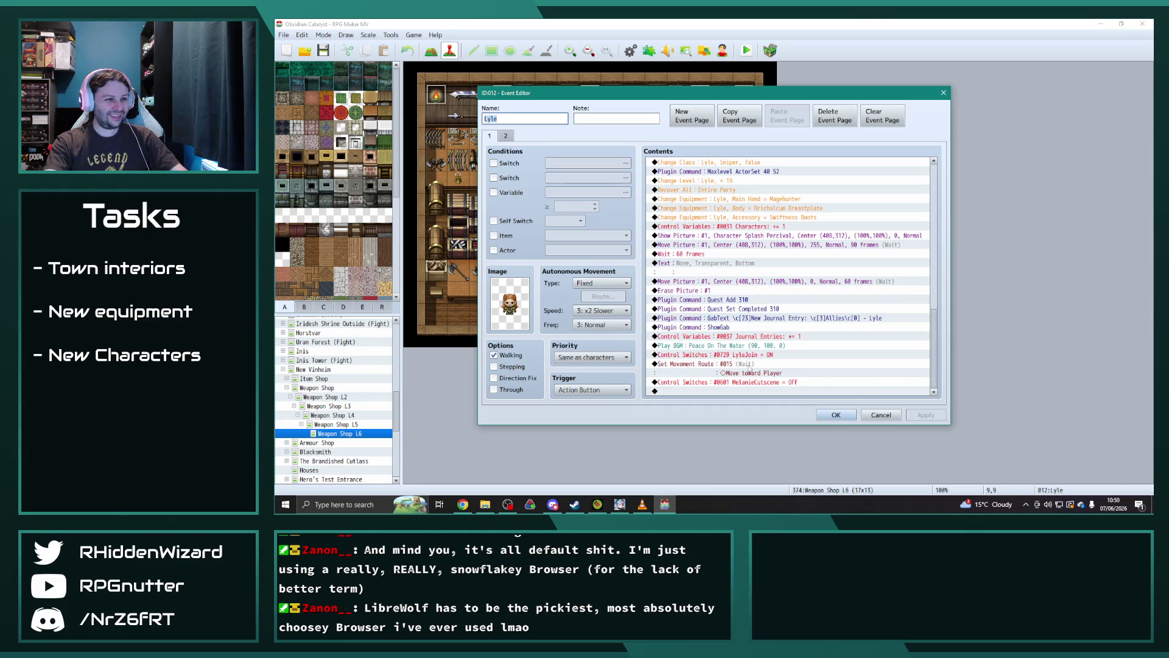
double_click(739, 363)
click(644, 180)
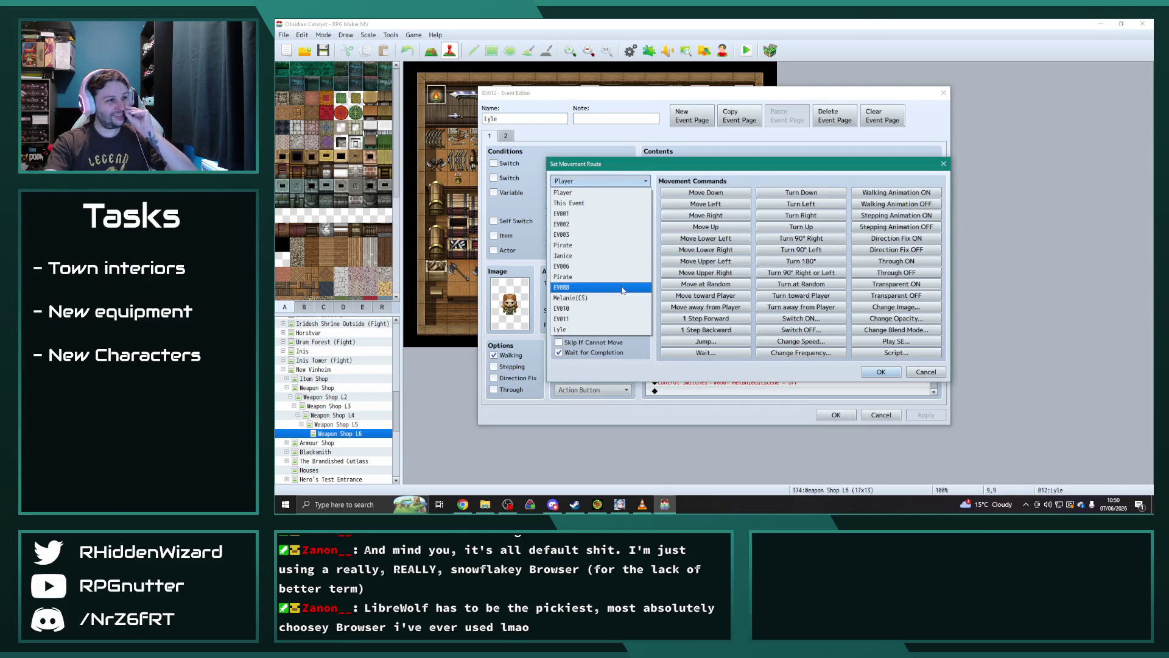
click(614, 303)
click(881, 372)
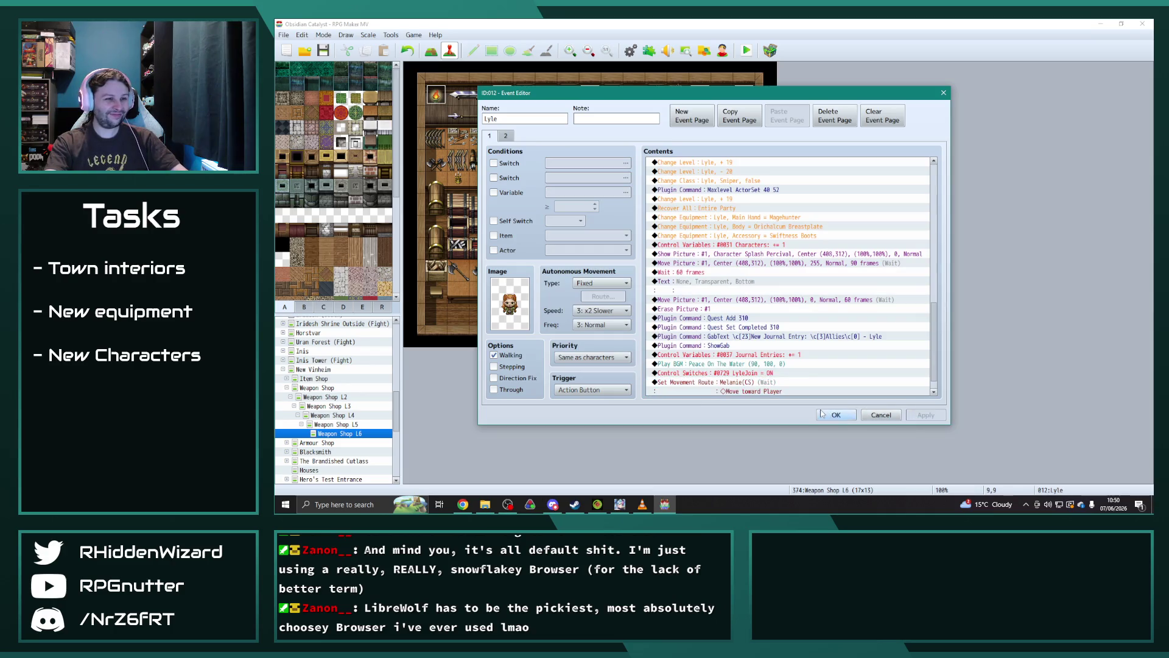
click(836, 415)
- Check Maya's event on the Item Shop L6 map and close it
click(287, 387)
click(314, 378)
double_click(293, 379)
click(337, 424)
double_click(632, 311)
drag(931, 201, 948, 380)
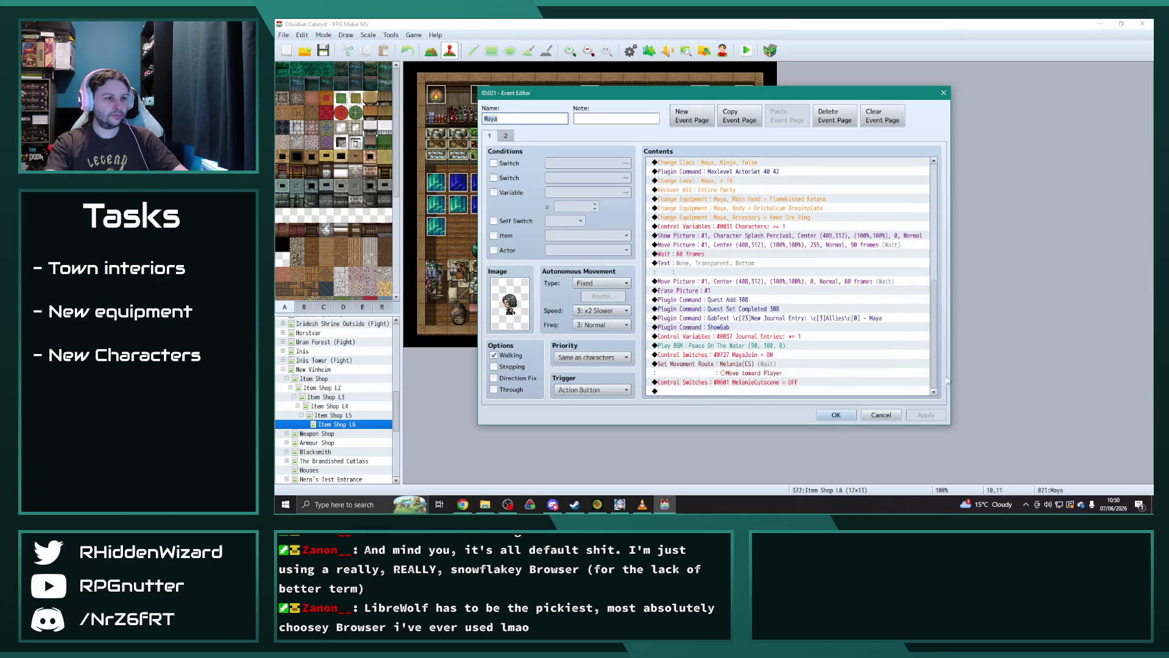
click(836, 414)
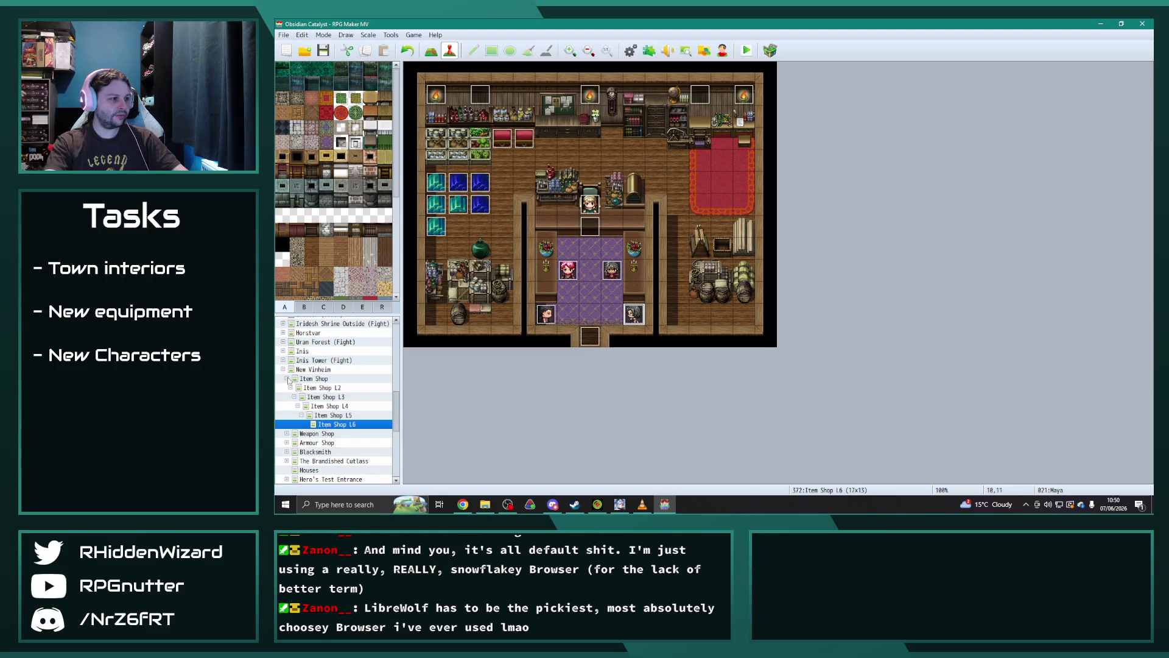
- Open Ellie's recruit event on the Blacksmith L6 map
double_click(301, 378)
click(314, 406)
click(287, 406)
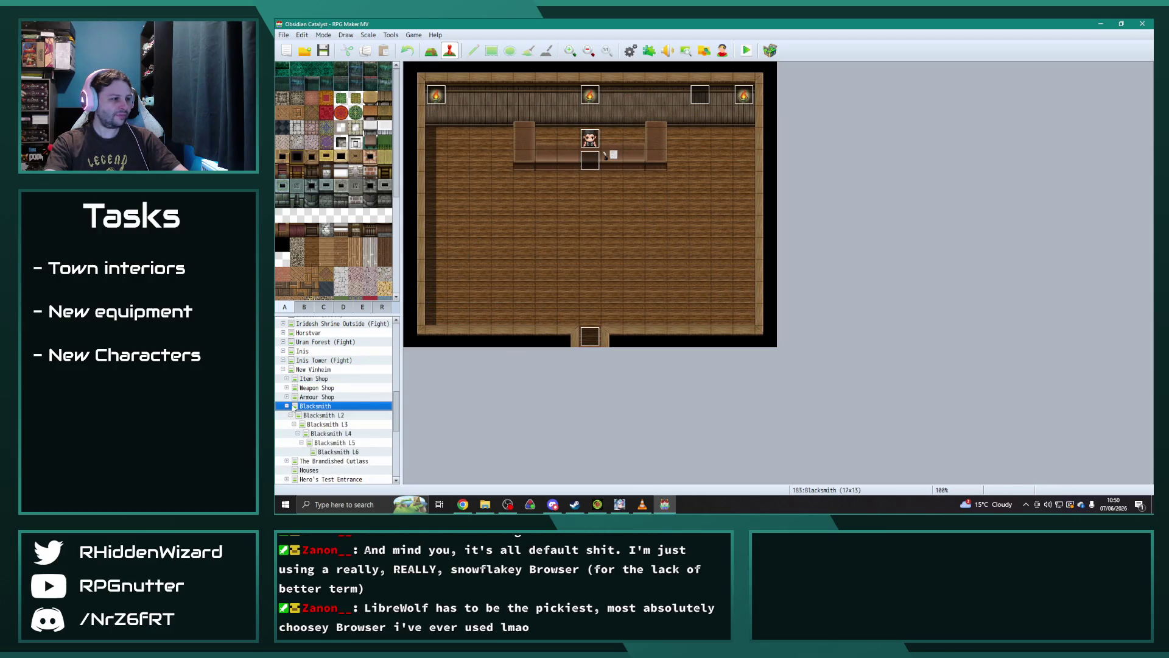
click(337, 451)
double_click(733, 244)
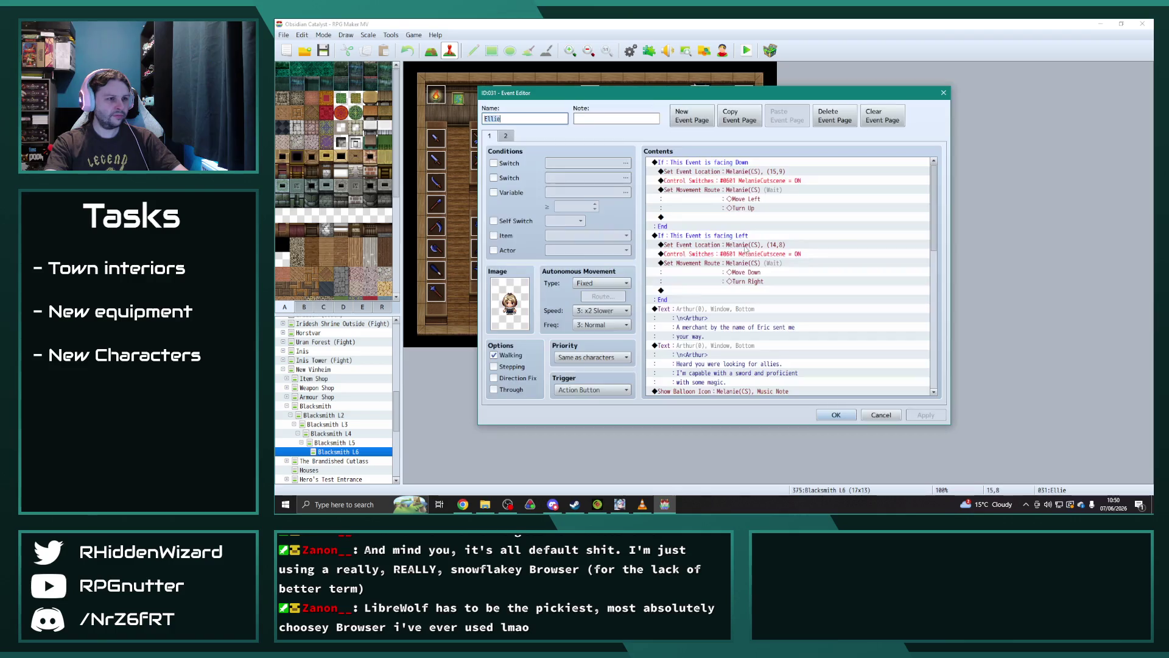
- Give the 'merchant by the name of Eric' line Ellie's face
drag(938, 225, 934, 420)
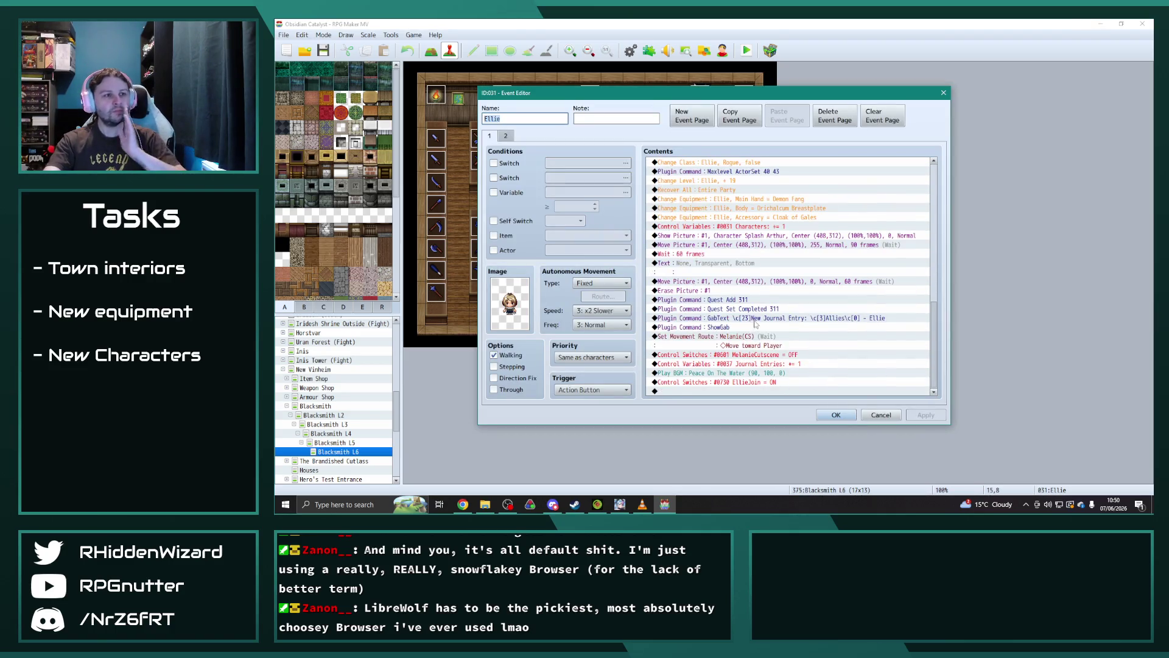
scroll(755, 323, up, 7)
scroll(750, 319, up, 5)
double_click(693, 259)
double_click(692, 261)
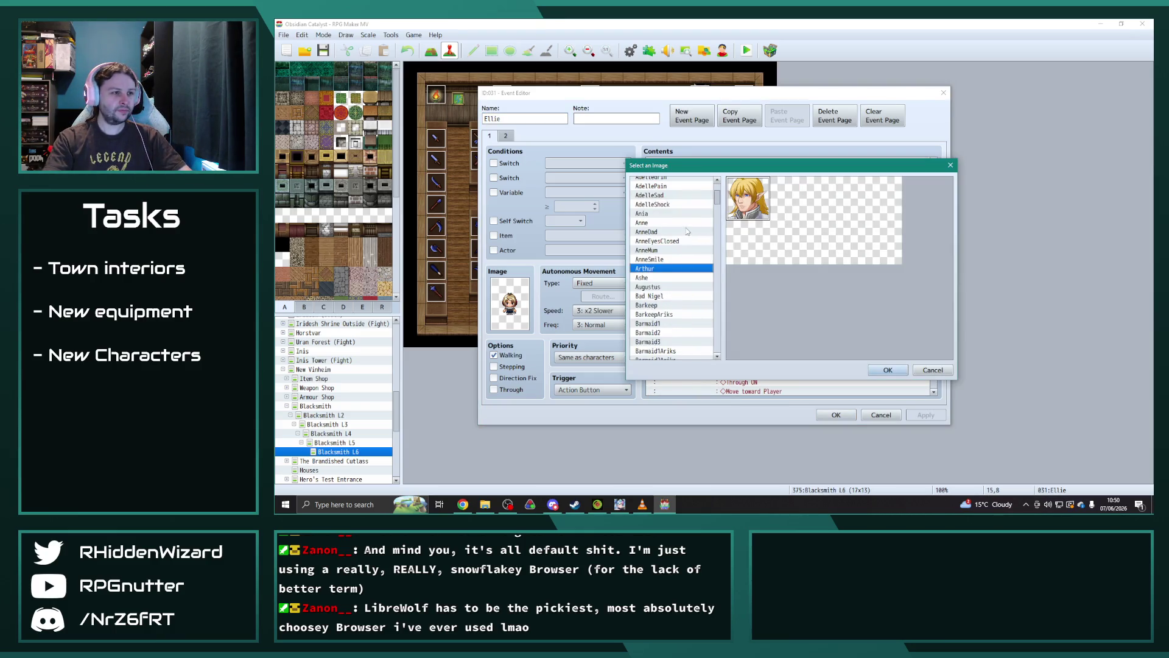
key(k)
key(l)
key(Down)
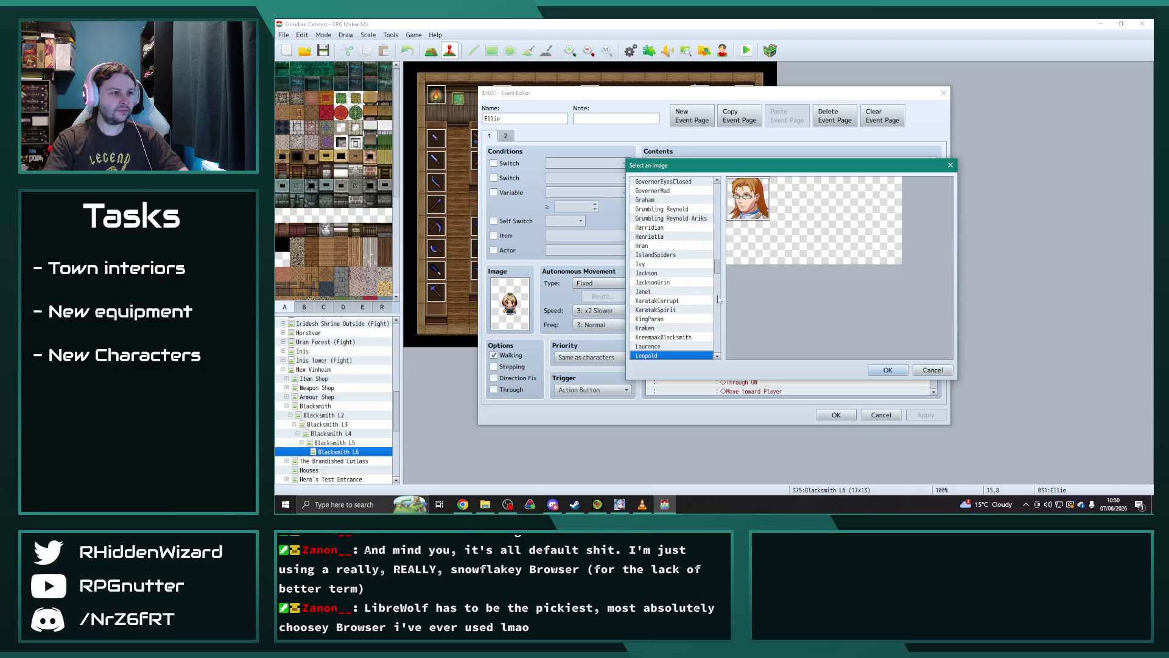
drag(717, 272, 722, 248)
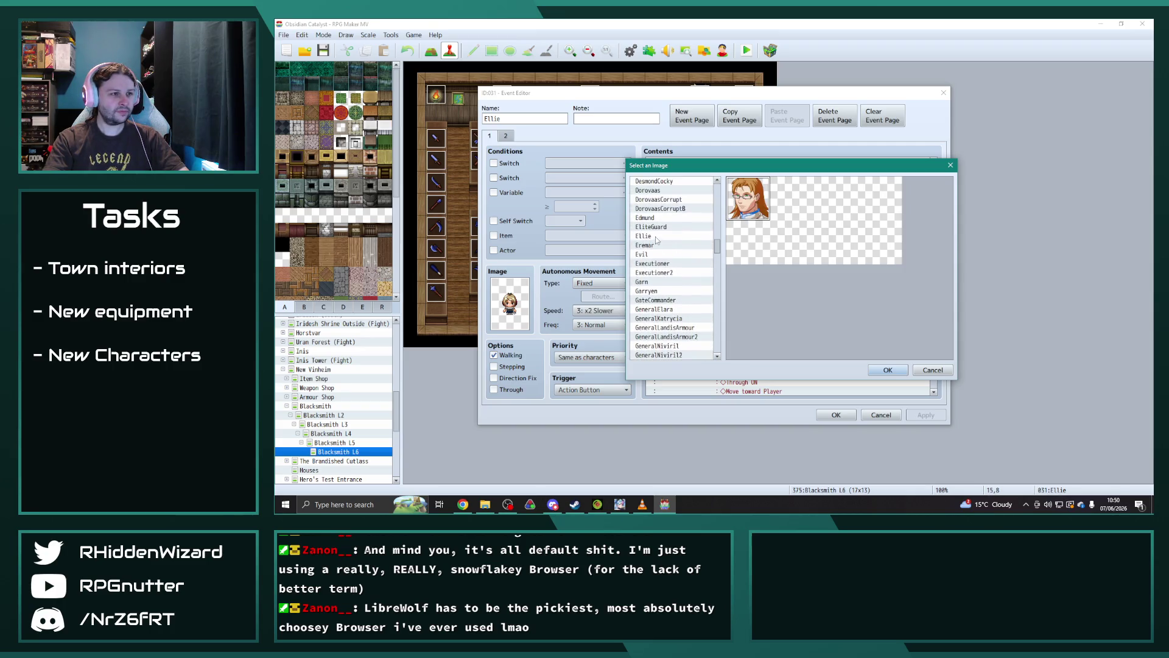
click(656, 237)
click(886, 371)
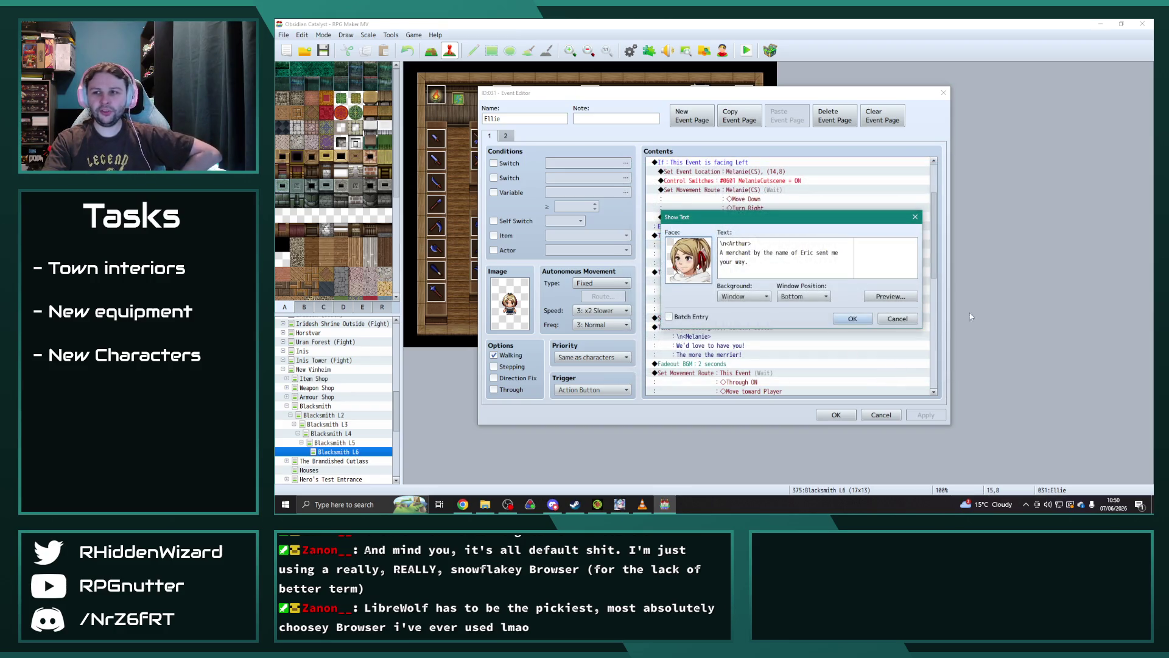
- Change that line's name tag from Arthur to Ellie
key(alt+Tab)
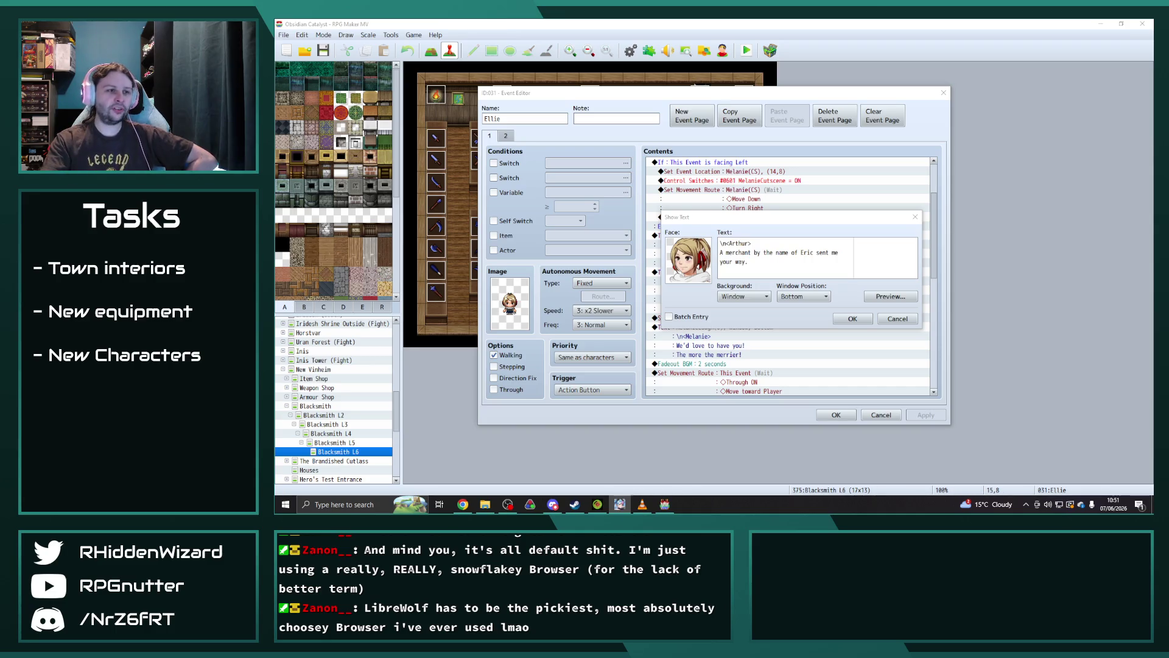
click(848, 233)
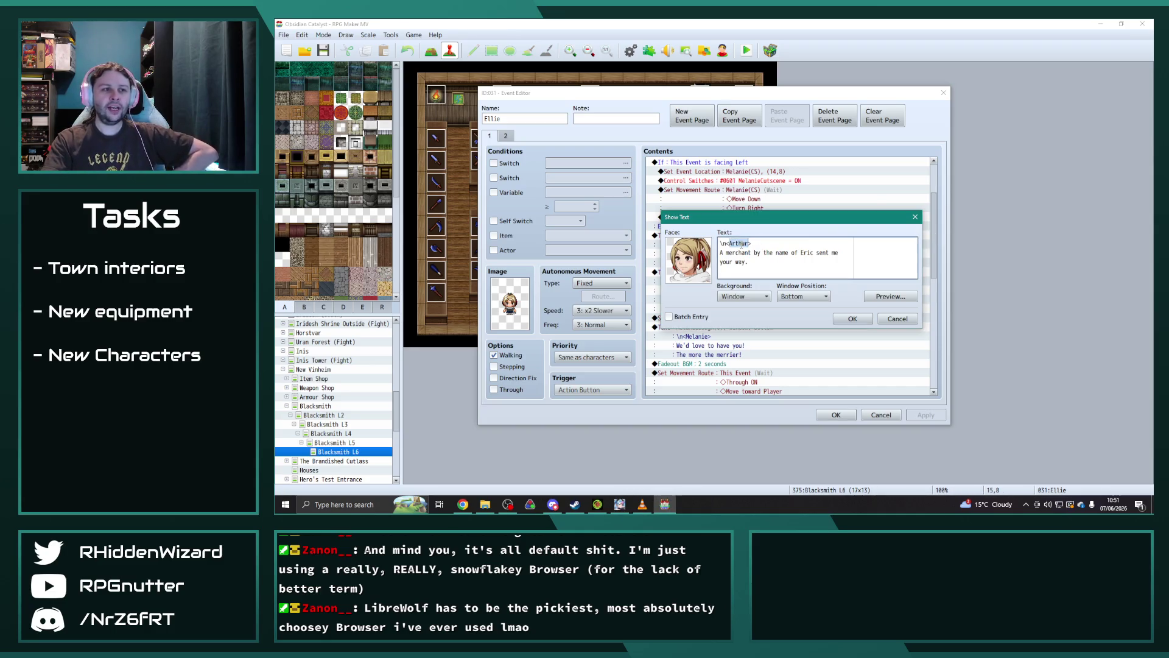
key(BackSpace)
key(BackSpace)
key(BackSpace)
text(Ellie>)
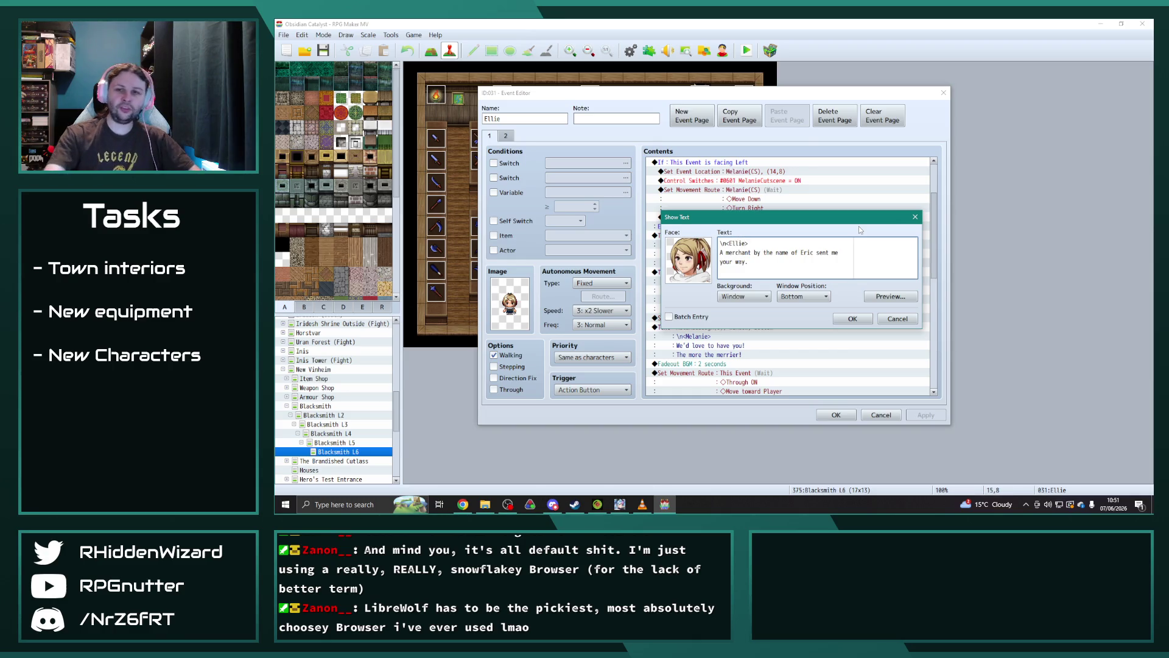
click(850, 316)
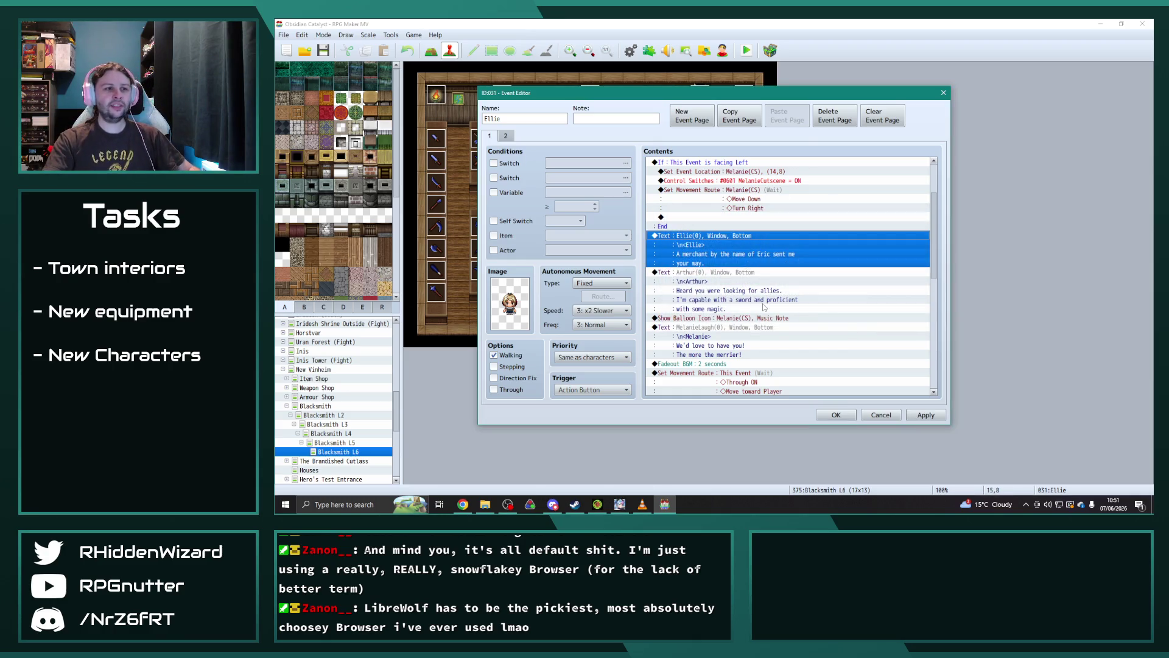
- Give Arthur's next line Ellie's face and the name tag Ellie
double_click(709, 274)
double_click(709, 273)
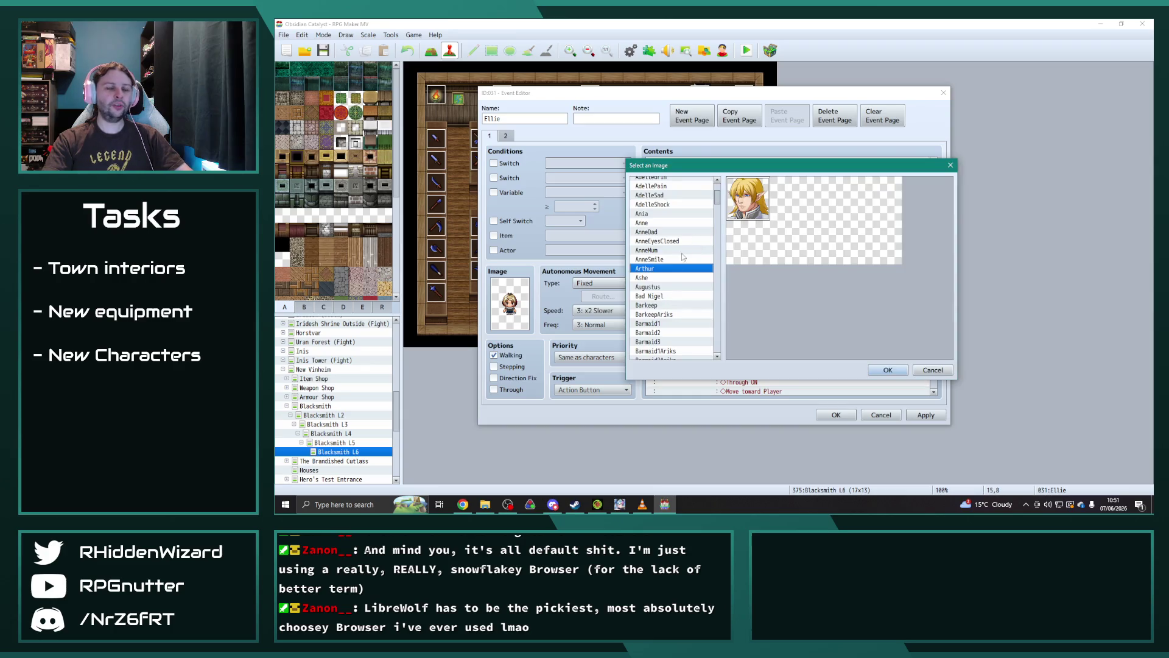
text(leo)
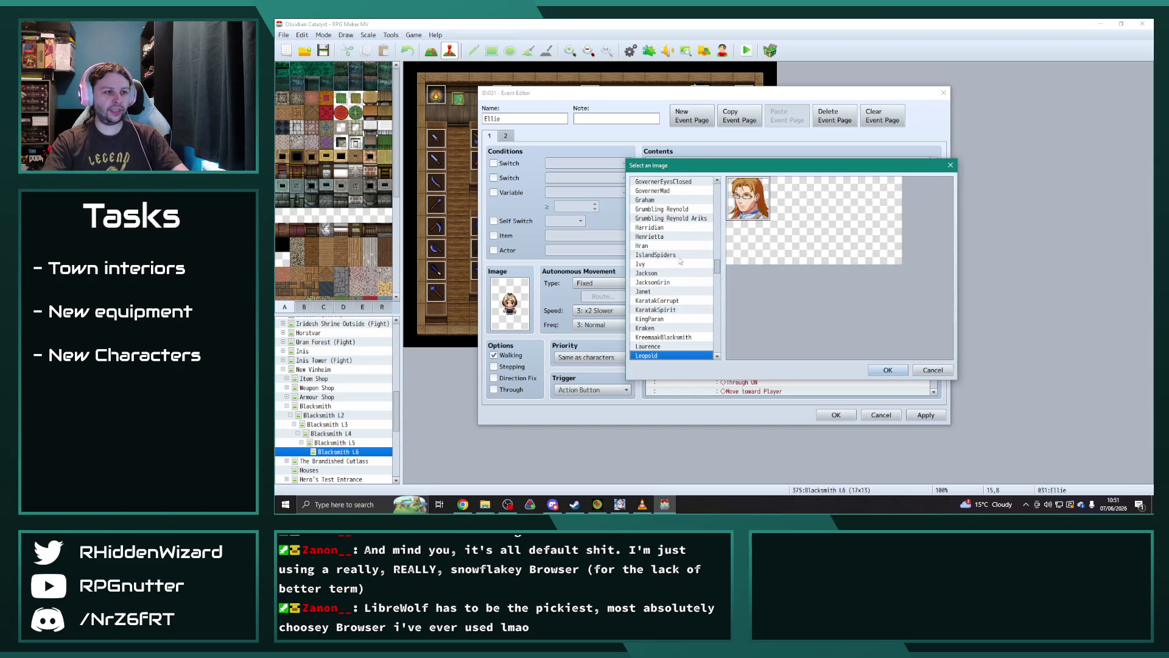
scroll(665, 286, up, 8)
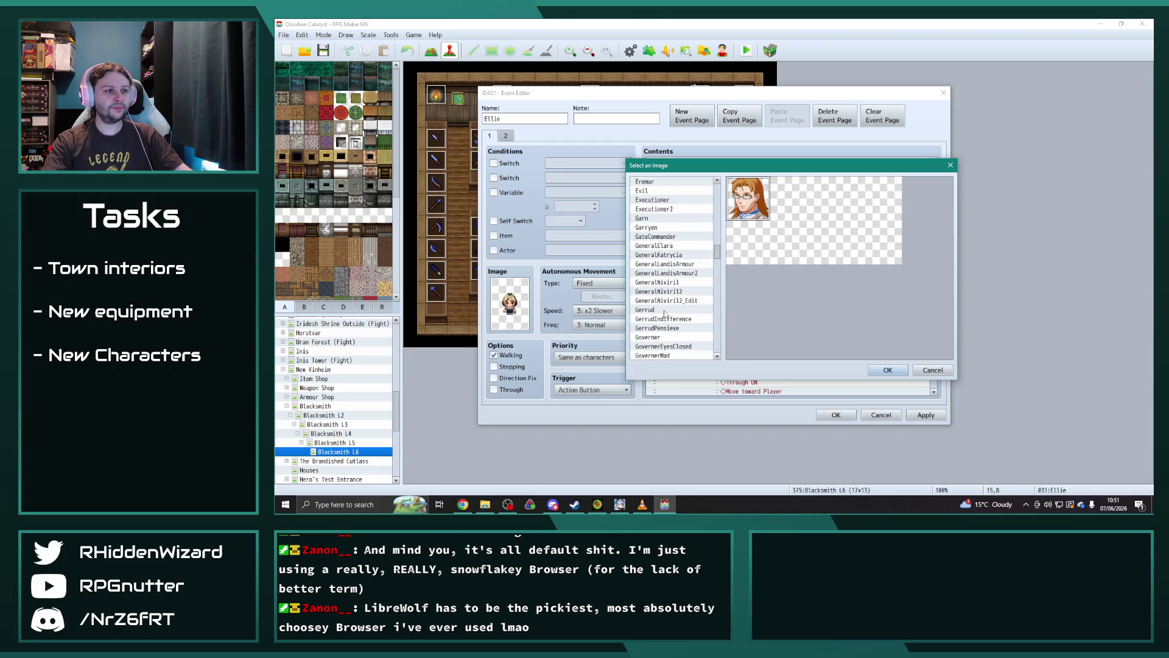
click(659, 228)
click(888, 369)
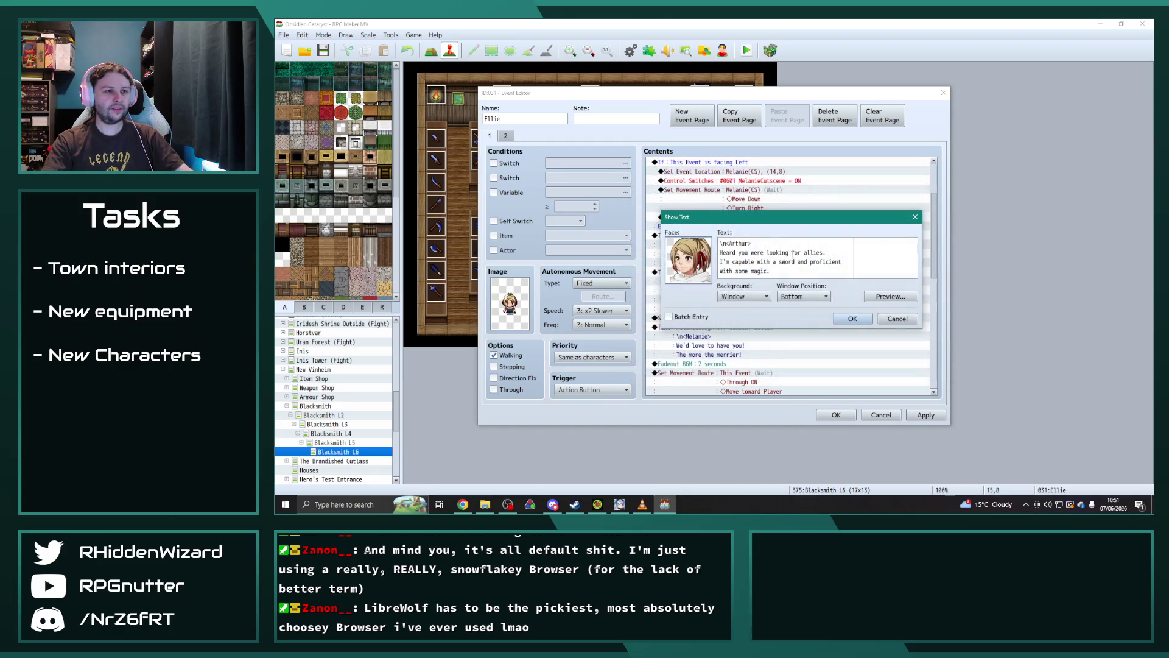
double_click(738, 244)
text(Ellie>)
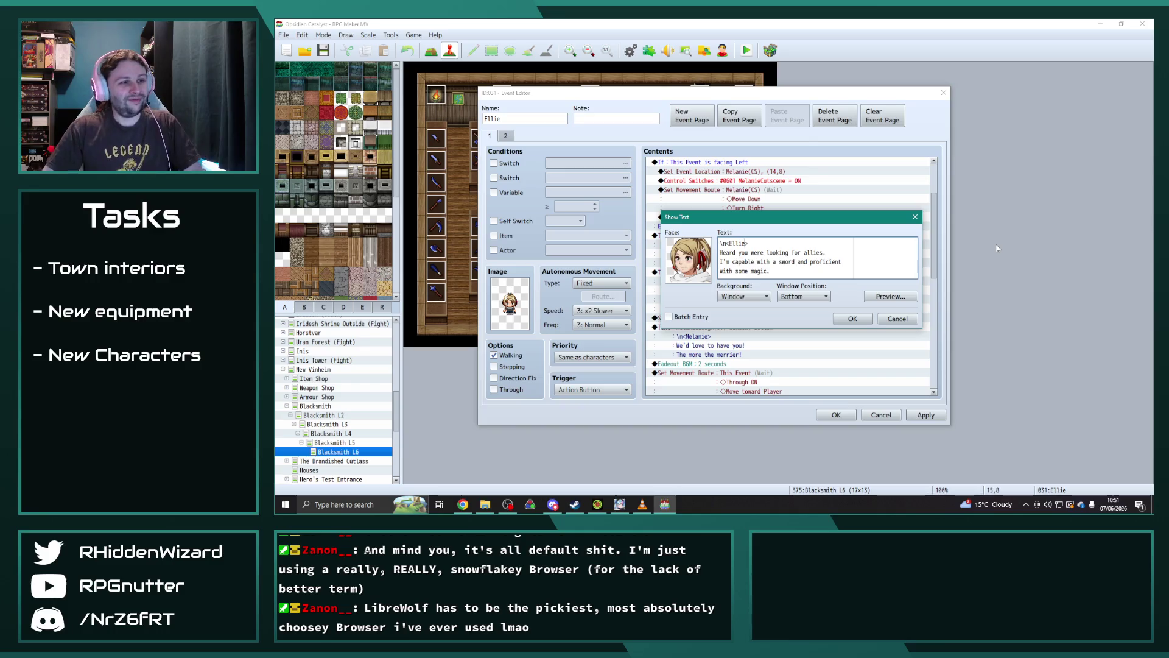
- Rewrite it to 'Now don't jump to any conclusions here… wrong first impression..'
drag(771, 271, 720, 252)
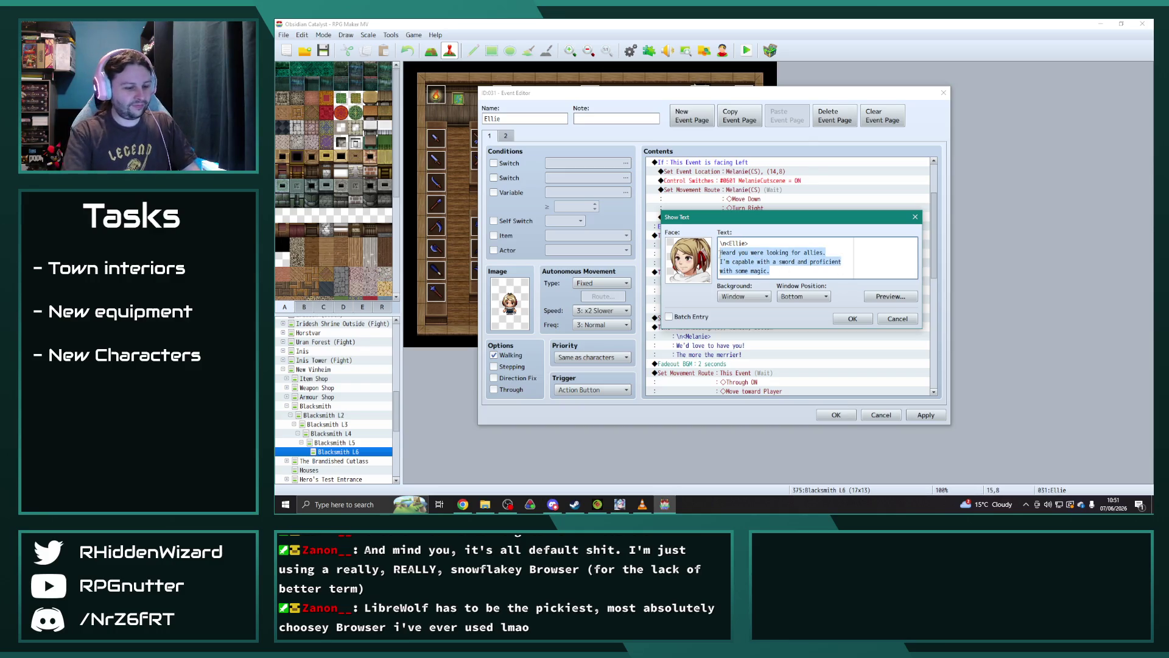
text(Now don;t )
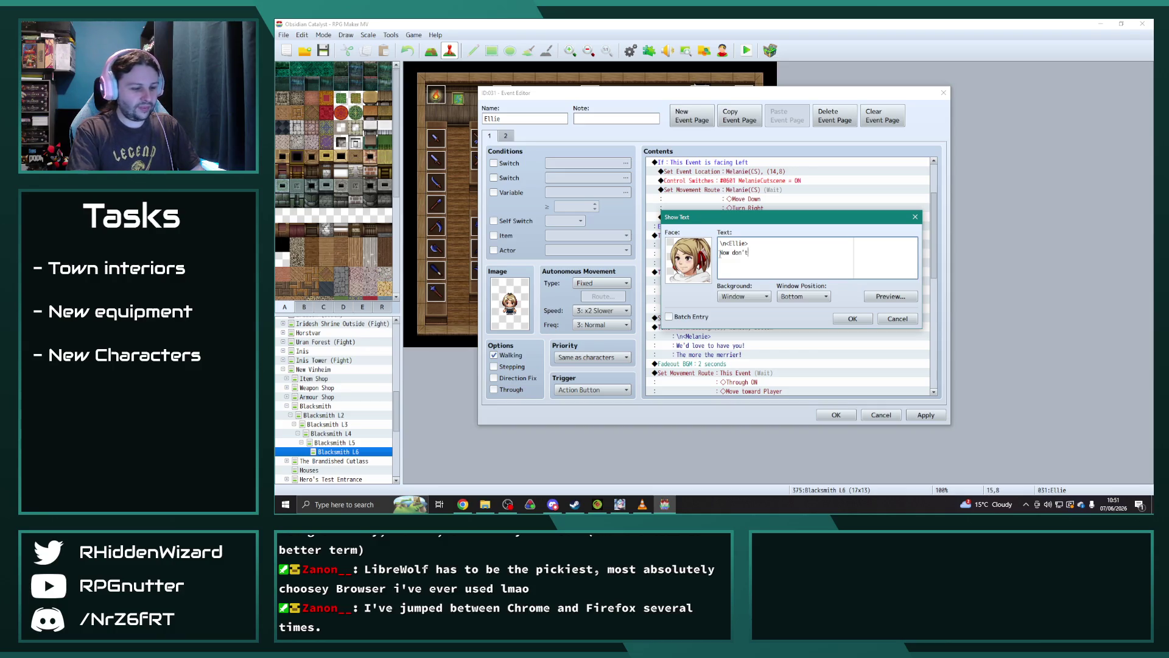
text(um t)
text(p to any concl)
text(usions her)
key(BackSpace)
text(as I )
text(don't wanna g)
text(ive the wrong fire)
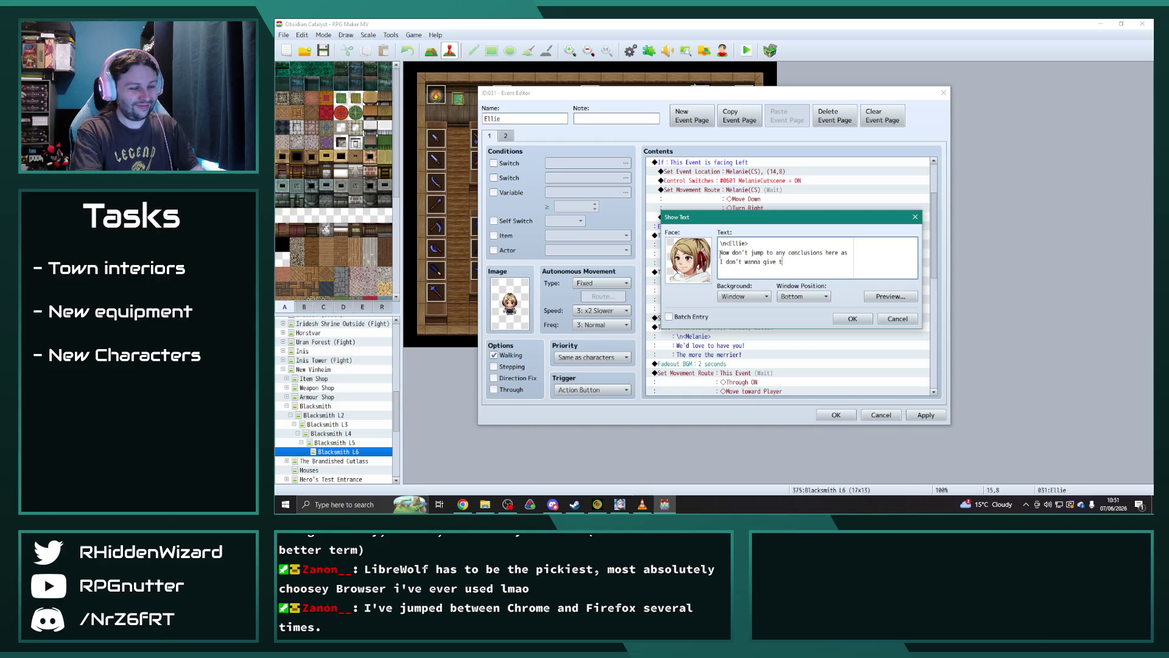
key(BackSpace)
text(st)
key(BackSpace)
key(BackSpace)
text(mpression...)
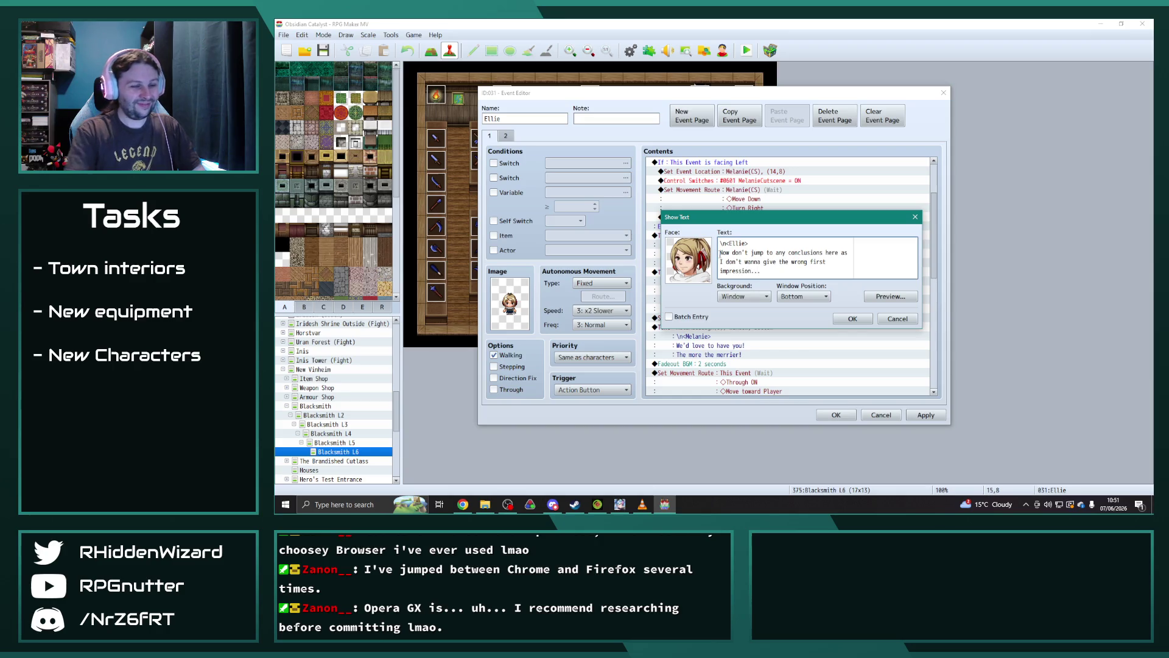
click(852, 318)
- Rewrite the duplicate Ellie message to 'But I'm REAL good at pilfering peoples pockets and knife tricks.'
double_click(777, 309)
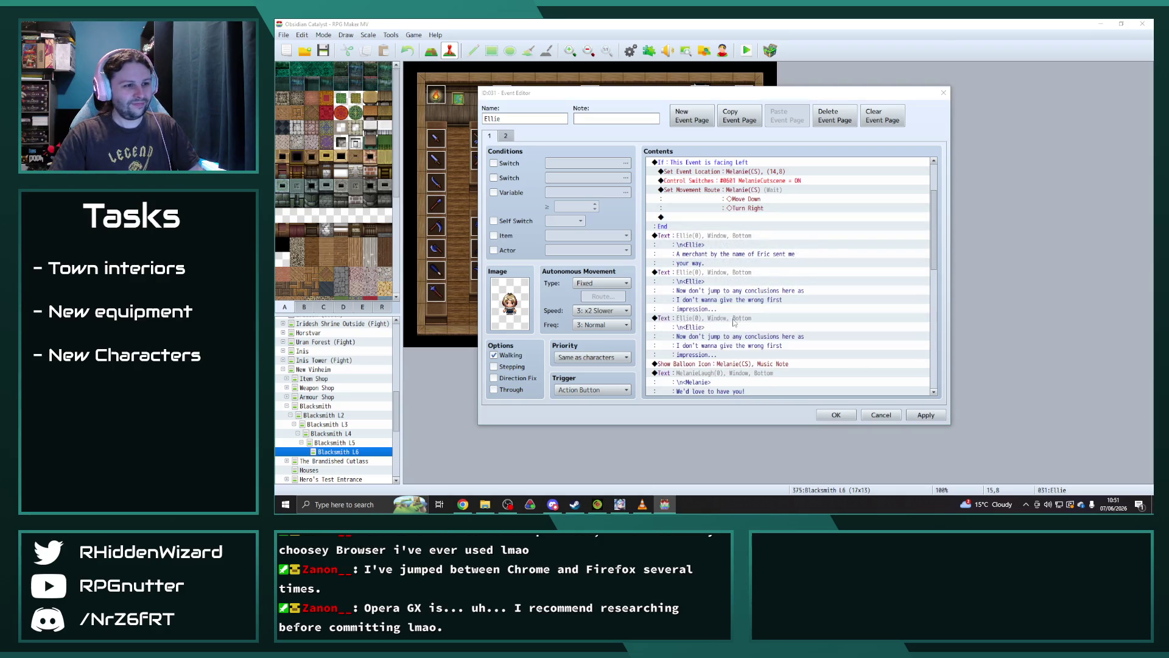
drag(761, 271, 708, 255)
text(B)
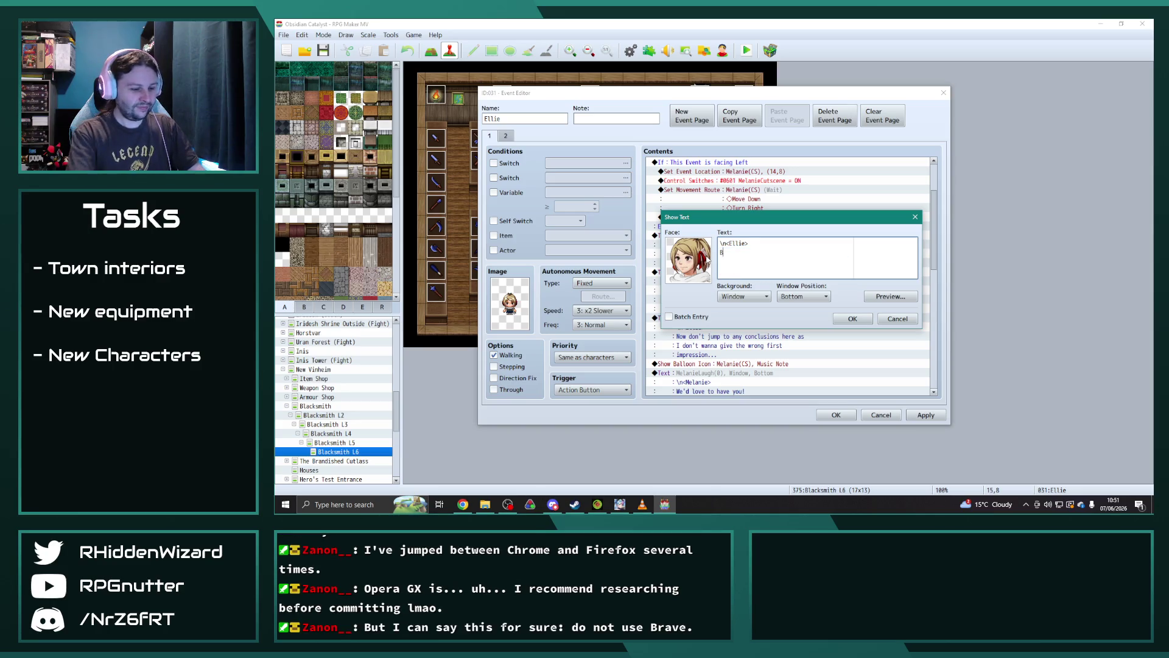
text(ut I'm REAL good)
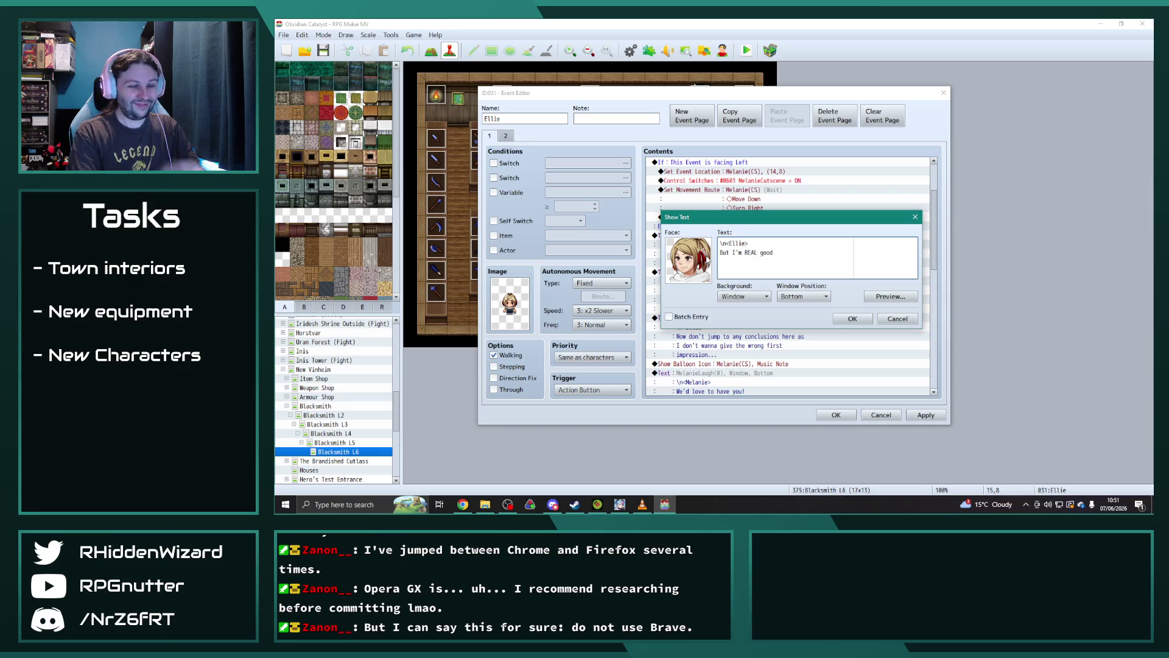
text( with da)
text(ggers and )
text(pilfering)
key(BackSpace)
key(BackSpace)
key(BackSpace)
text(at pilfering peoples)
key(Return)
text(pockets )
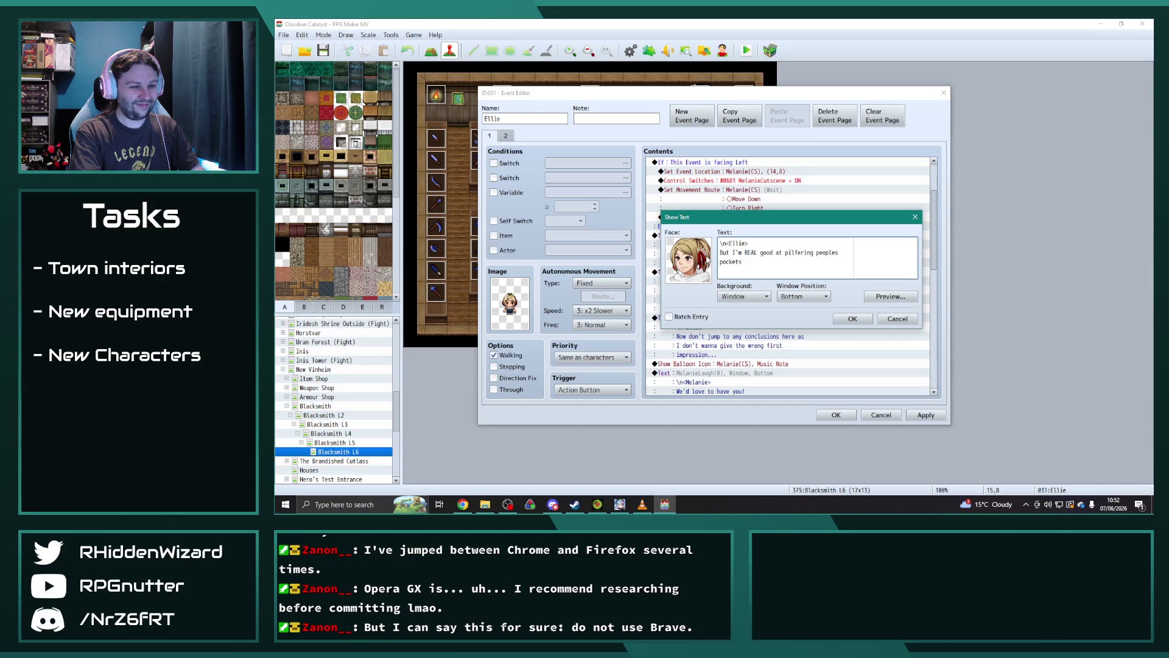
text(and)
text( knife tricks.)
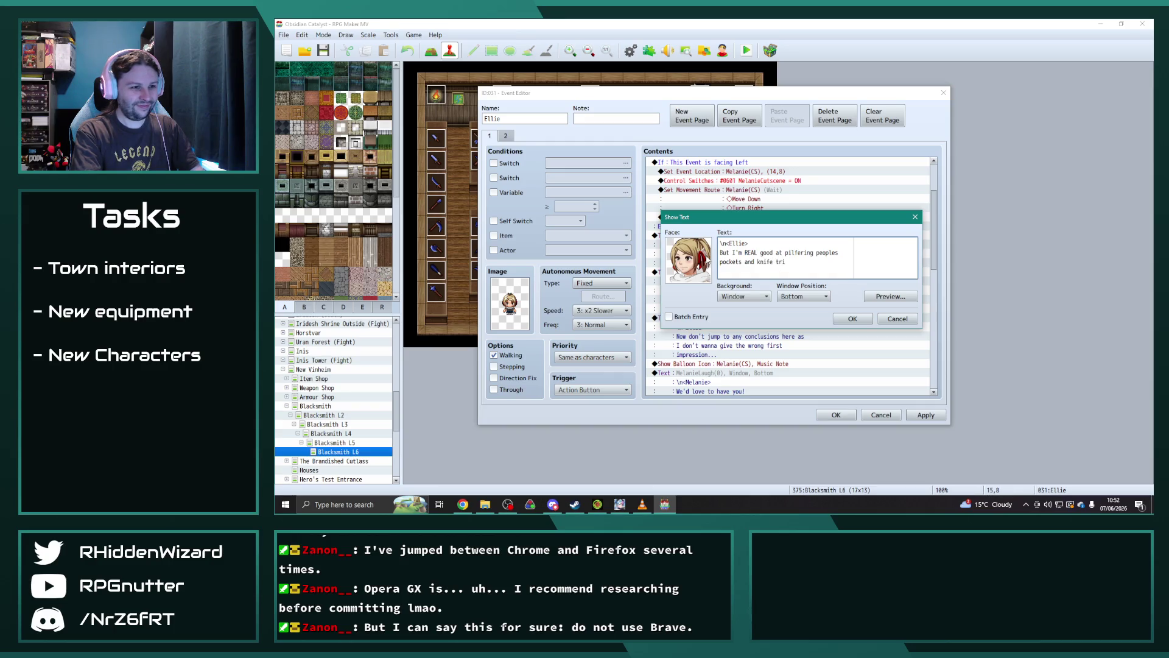
click(852, 319)
scroll(822, 332, down, 2)
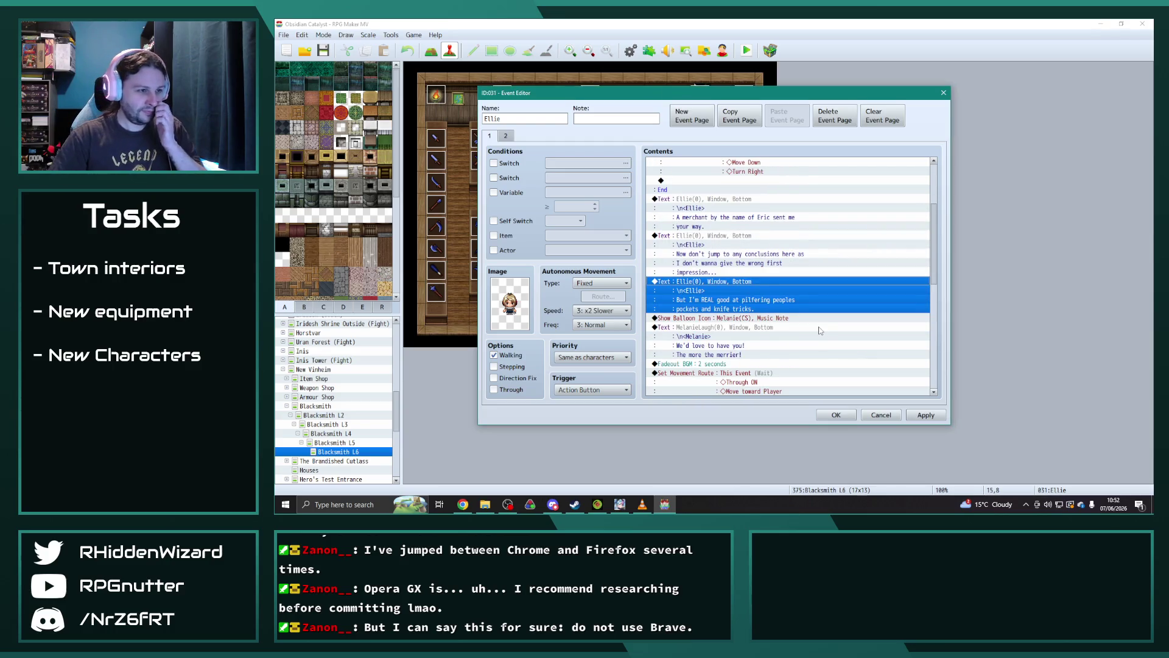
scroll(820, 328, down, 6)
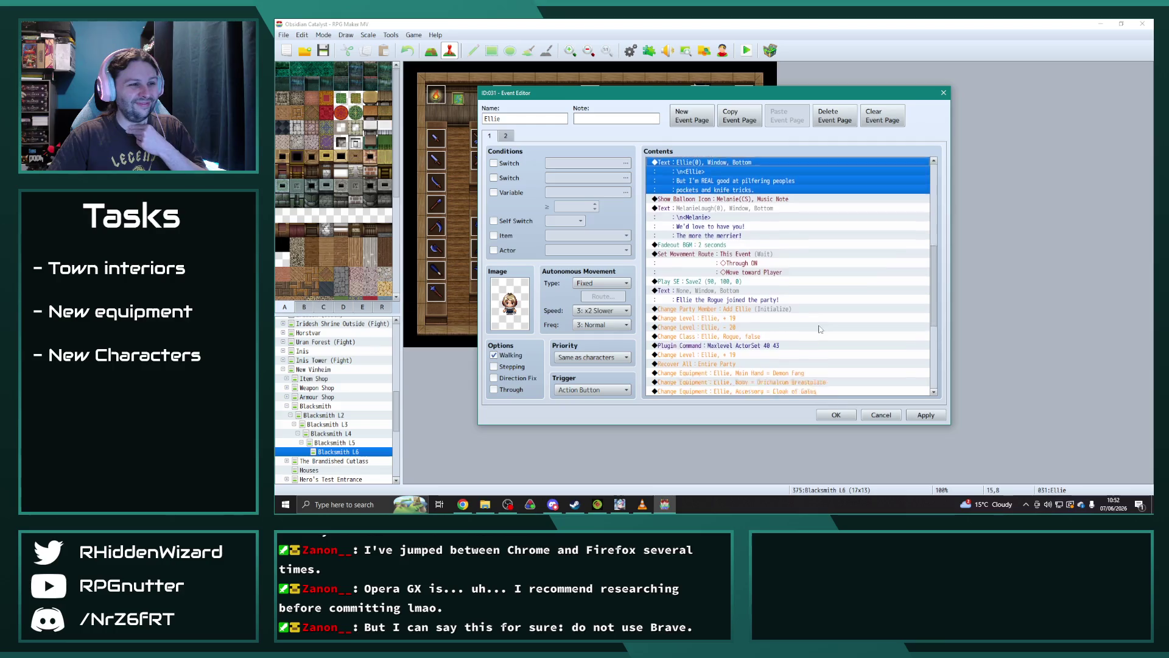
scroll(805, 337, down, 5)
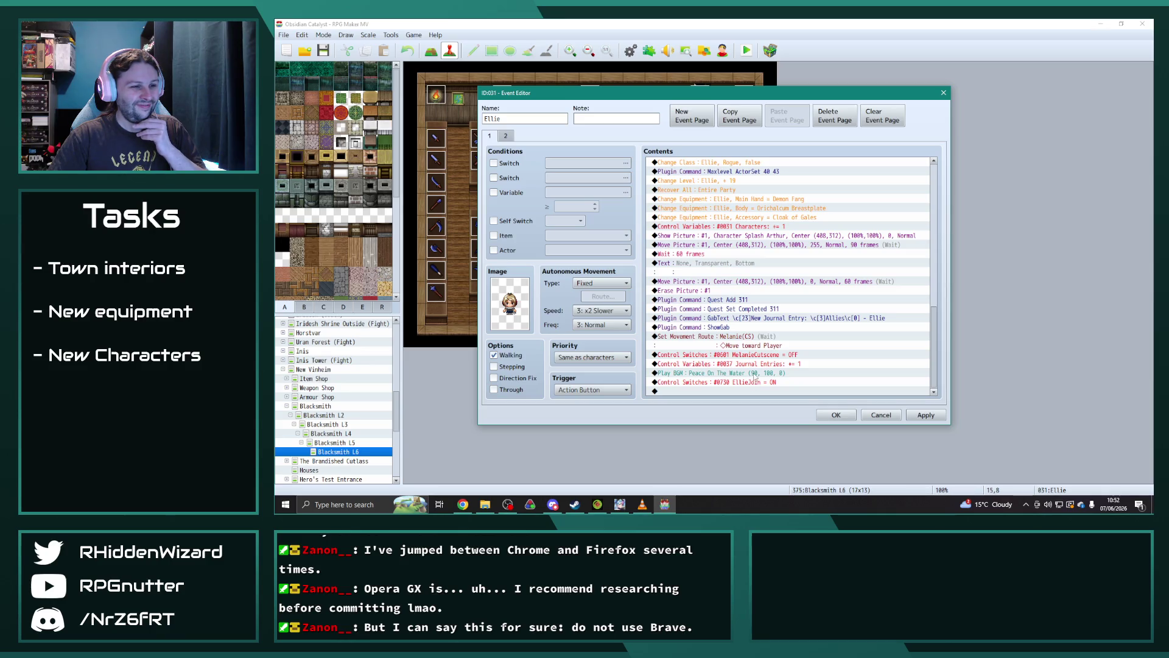
click(923, 415)
click(834, 415)
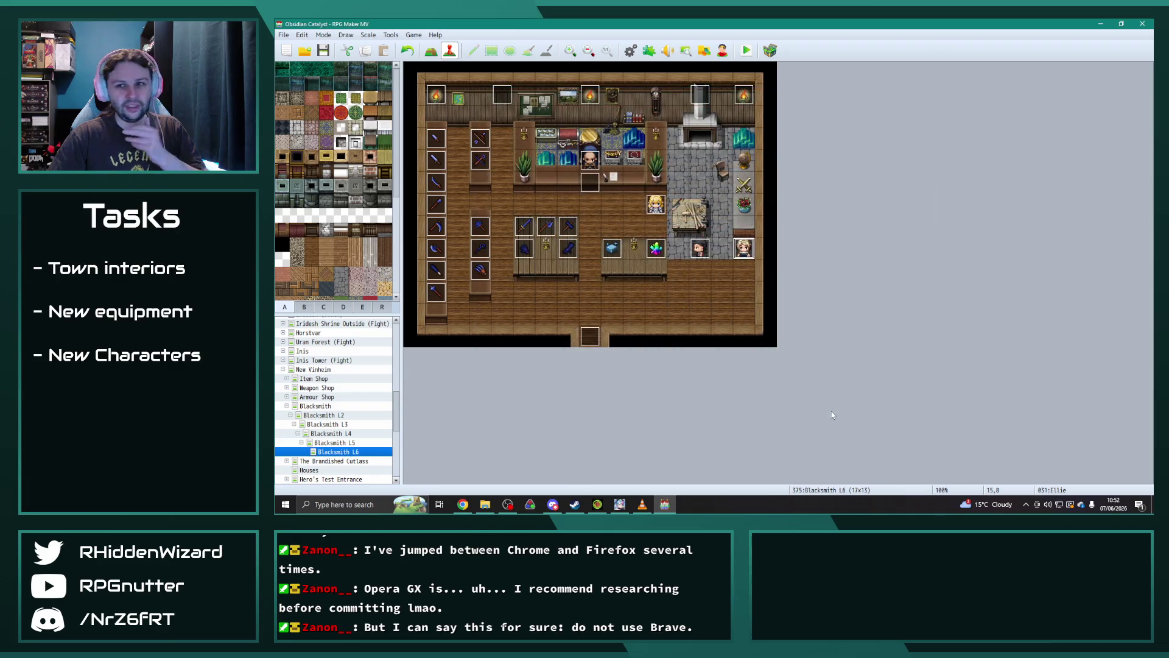
click(286, 406)
click(290, 415)
click(287, 414)
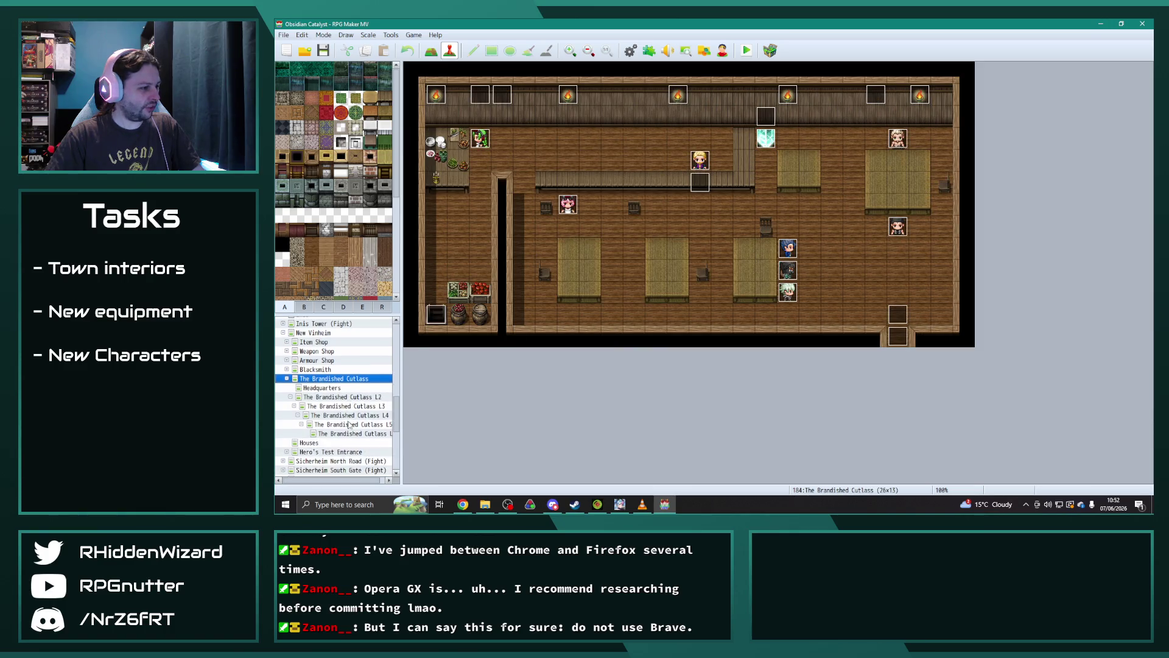
click(358, 433)
double_click(810, 294)
scroll(803, 313, down, 5)
scroll(854, 325, down, 2)
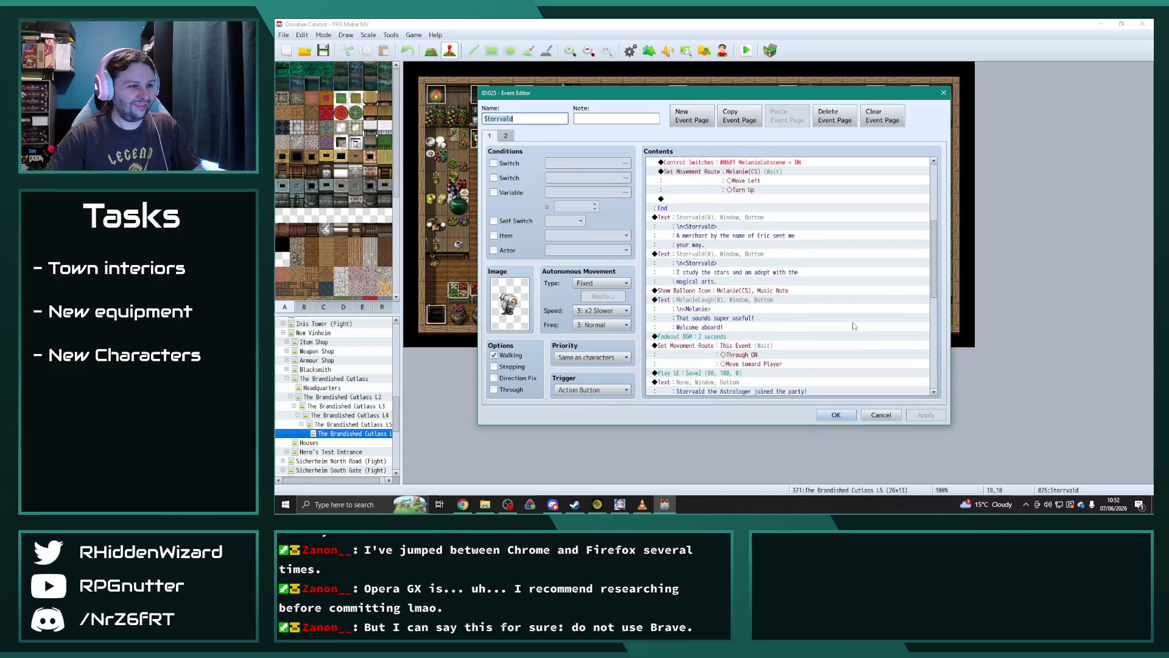
scroll(854, 326, down, 2)
scroll(854, 326, down, 8)
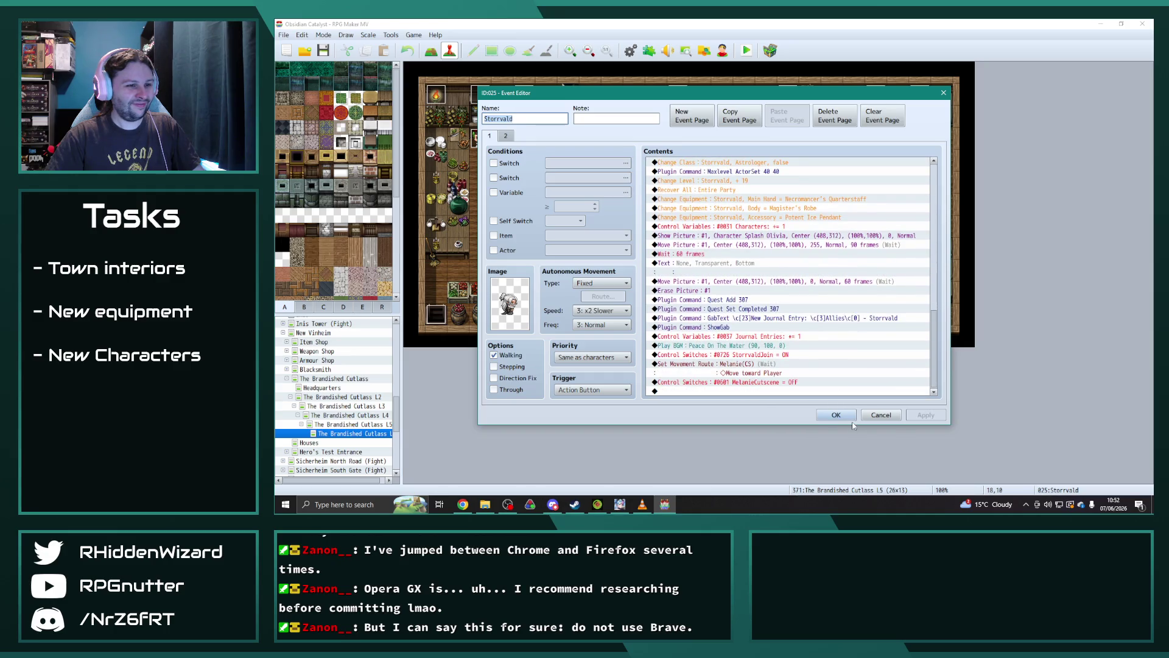
click(836, 415)
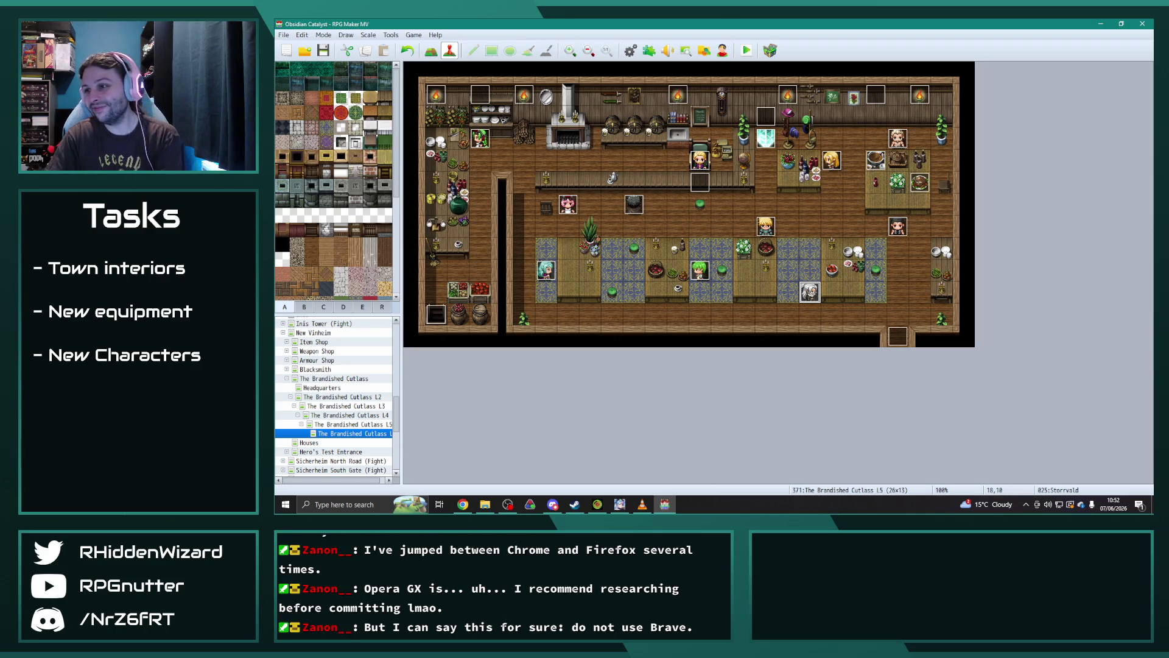
key(alt+Tab)
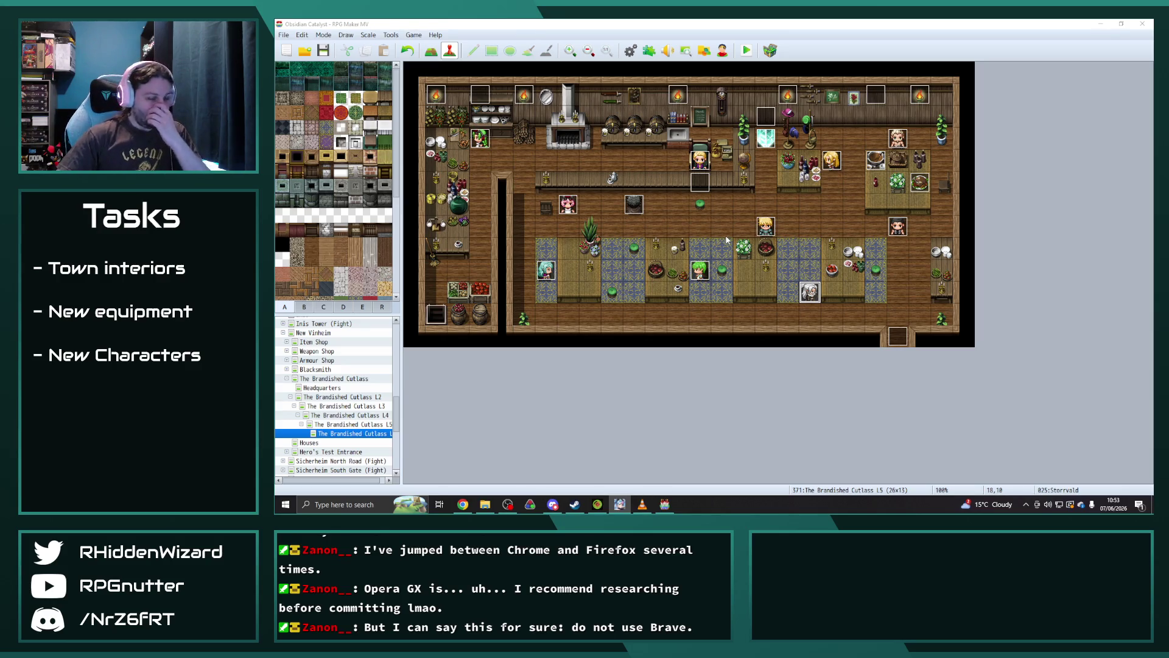
key(alt+Tab)
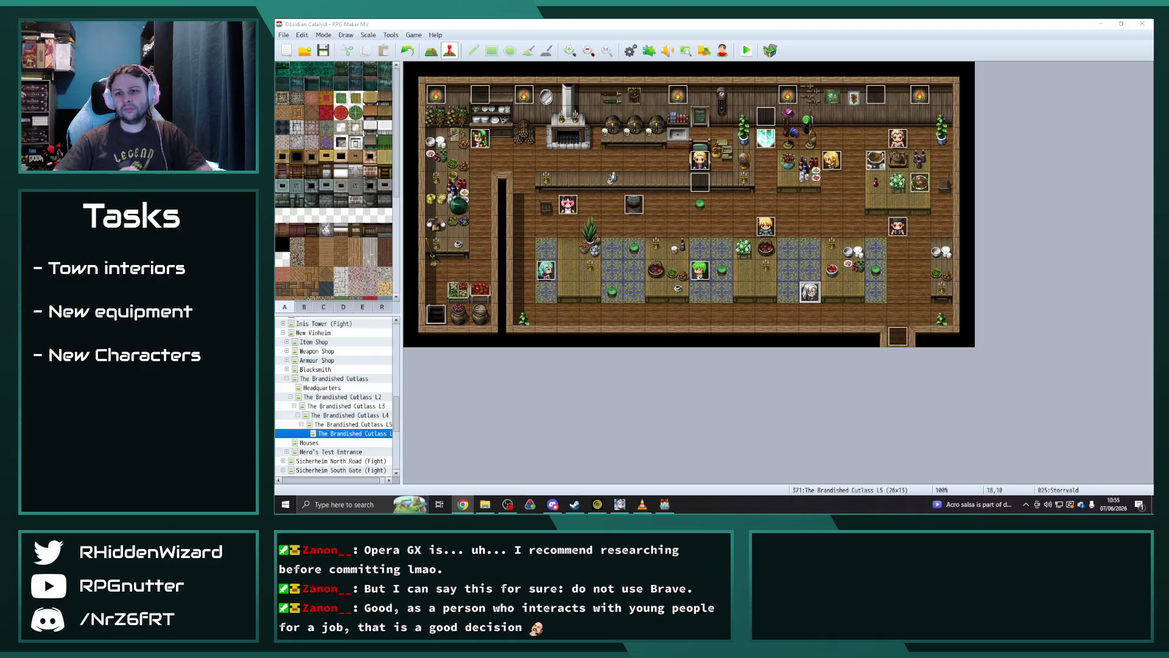
click(642, 504)
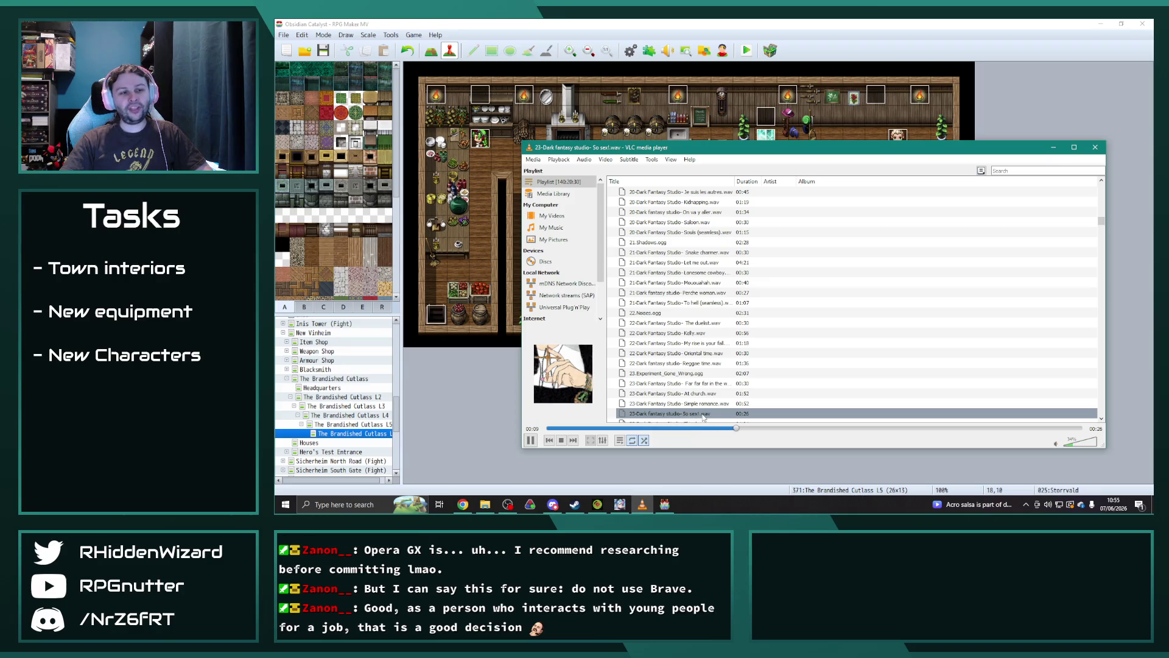
click(760, 462)
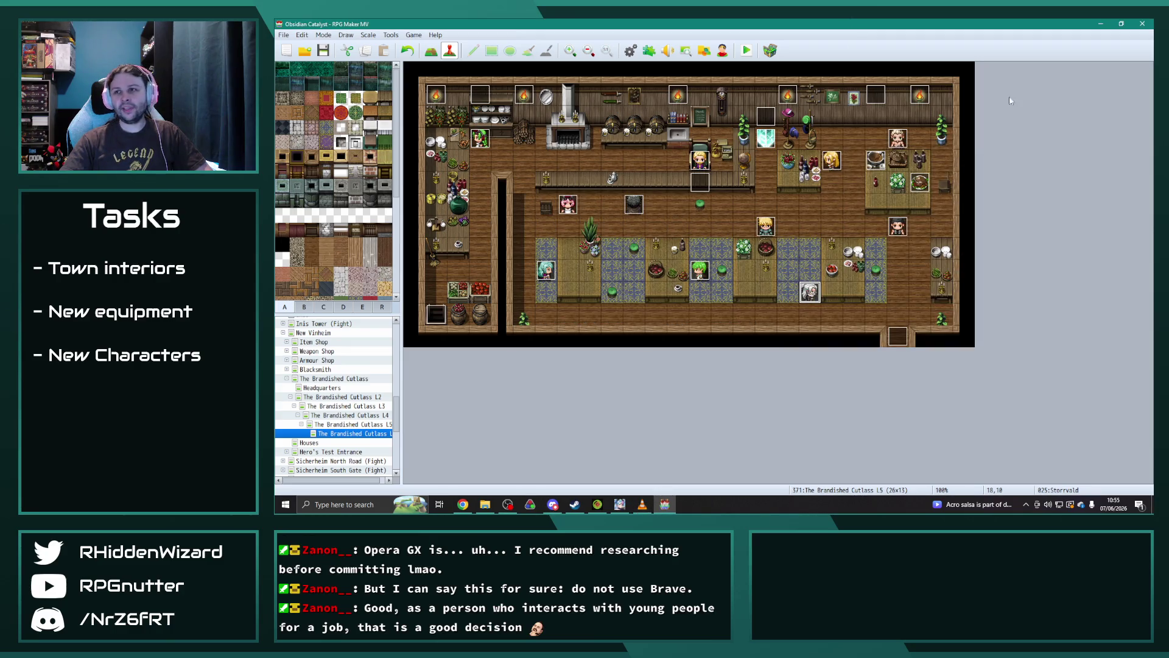
click(462, 504)
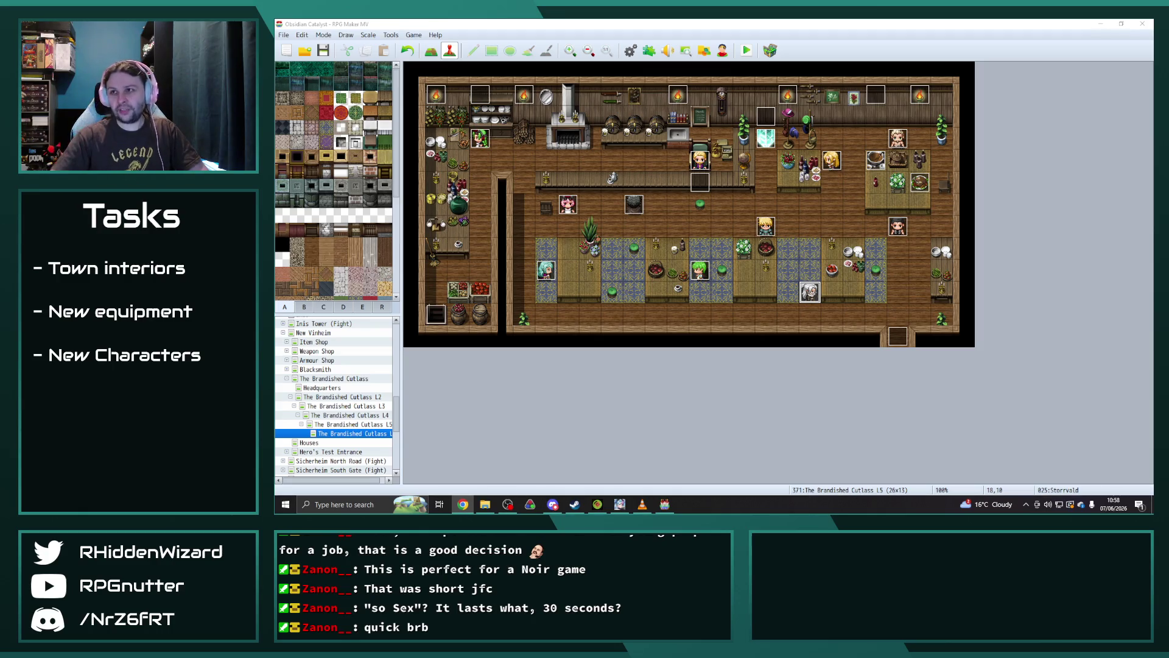
key(alt+Tab)
- Change the name in the Entry 189 heading from Storrvald to Maya
drag(647, 63, 662, 50)
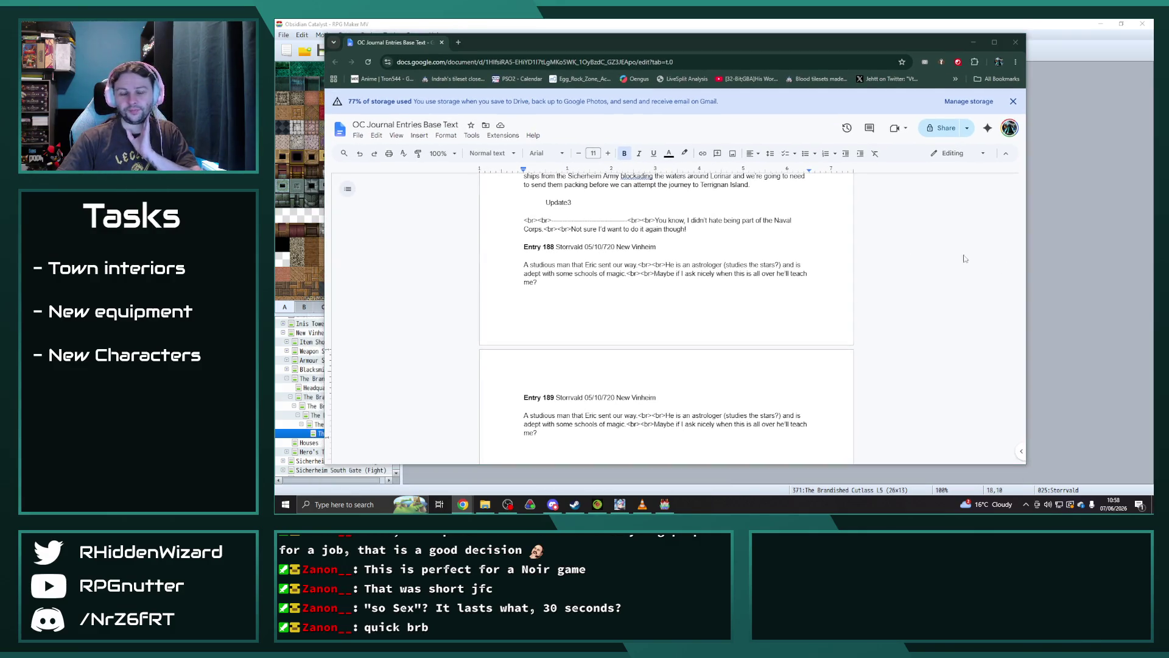
scroll(630, 348, down, 1)
double_click(568, 352)
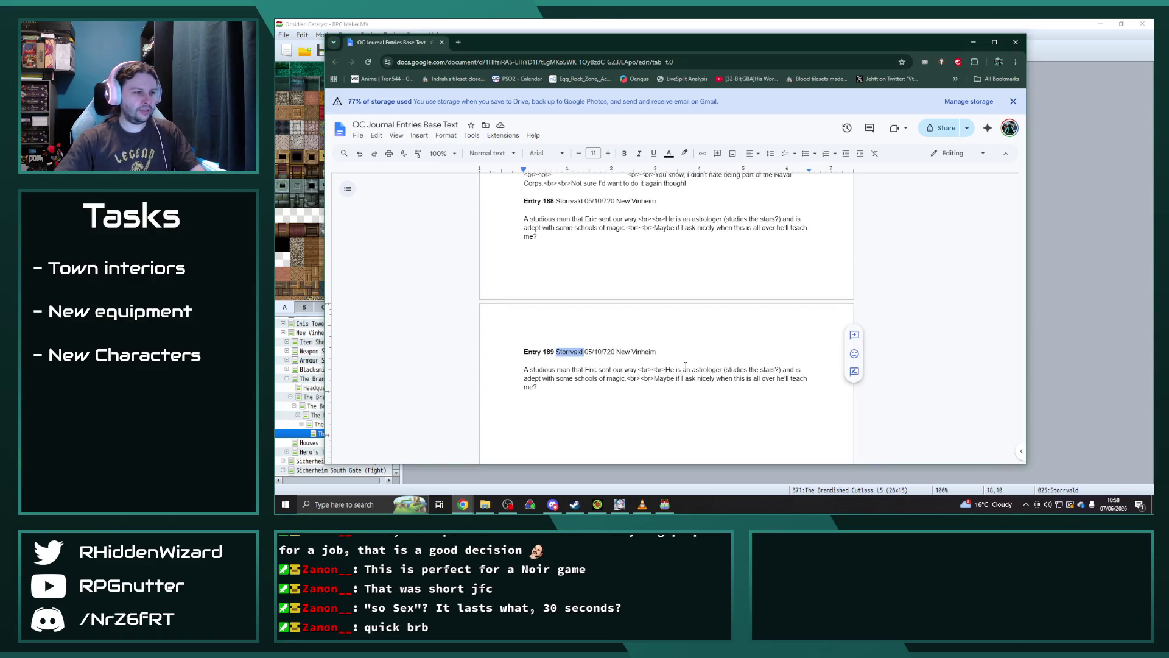
text(Maya)
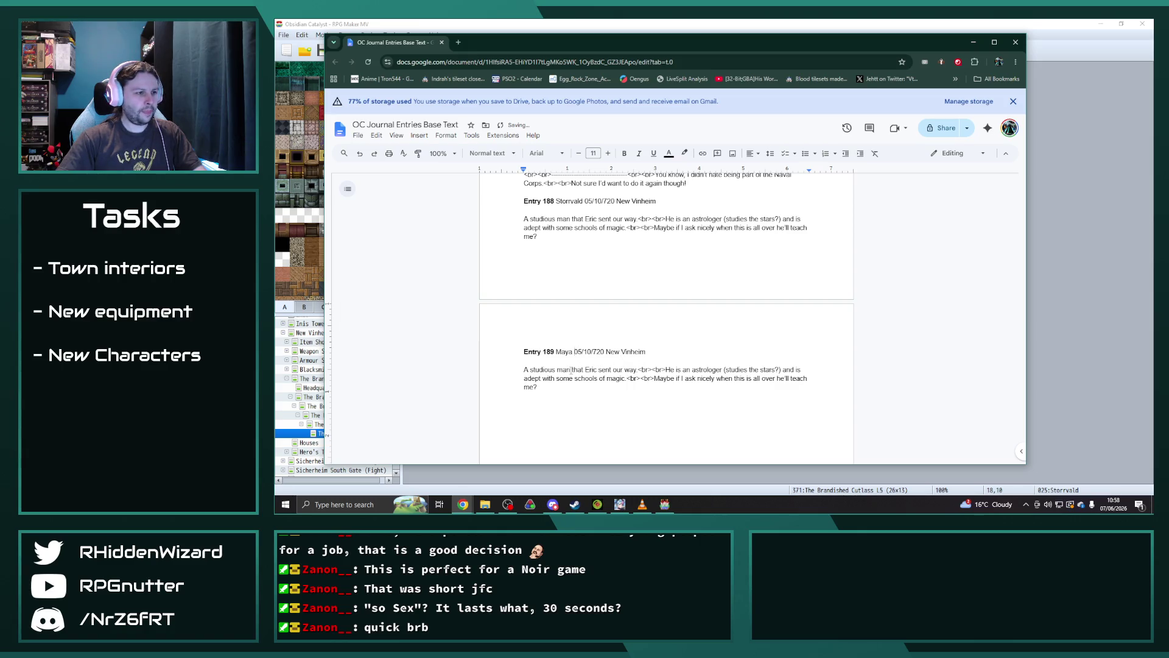
- Describe Maya as a young woman ninja trained in water magic, then copy the entry
drag(570, 369, 536, 370)
text(young woman)
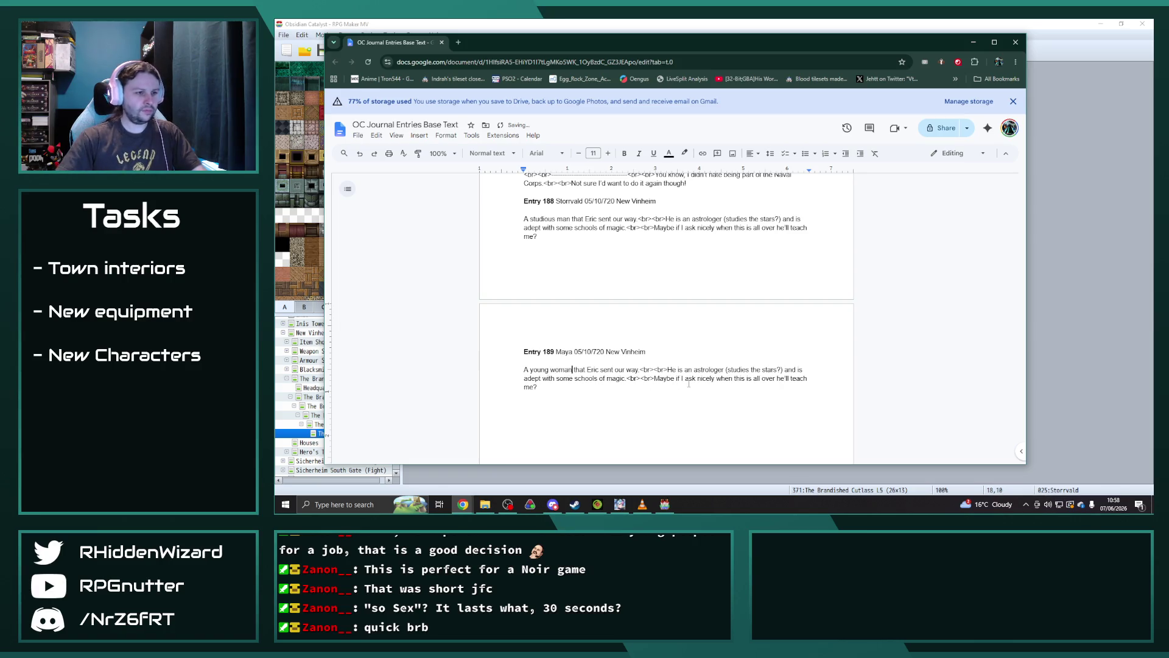
drag(625, 385, 666, 369)
text(She's)
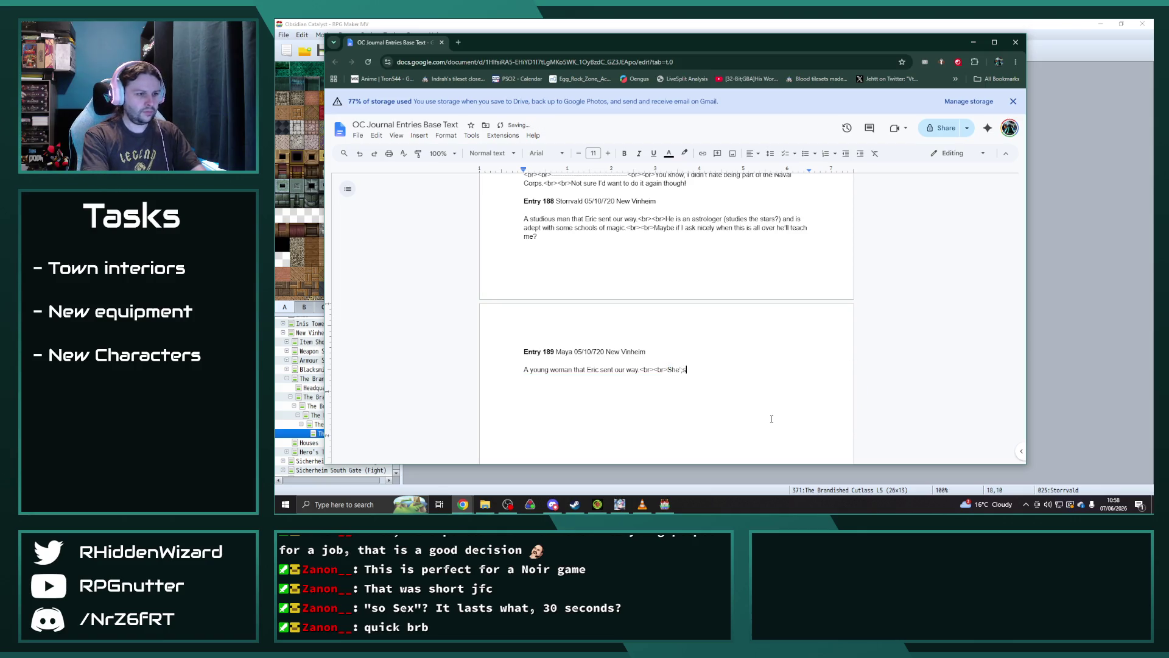
text( a mnja)
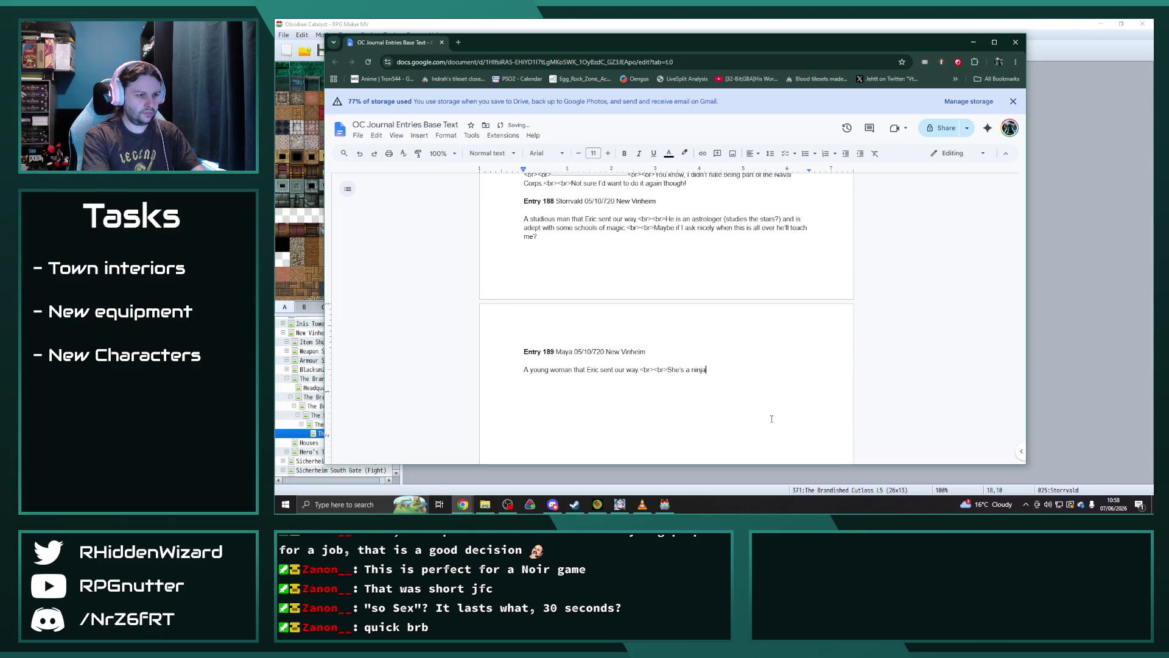
text( and has traine)
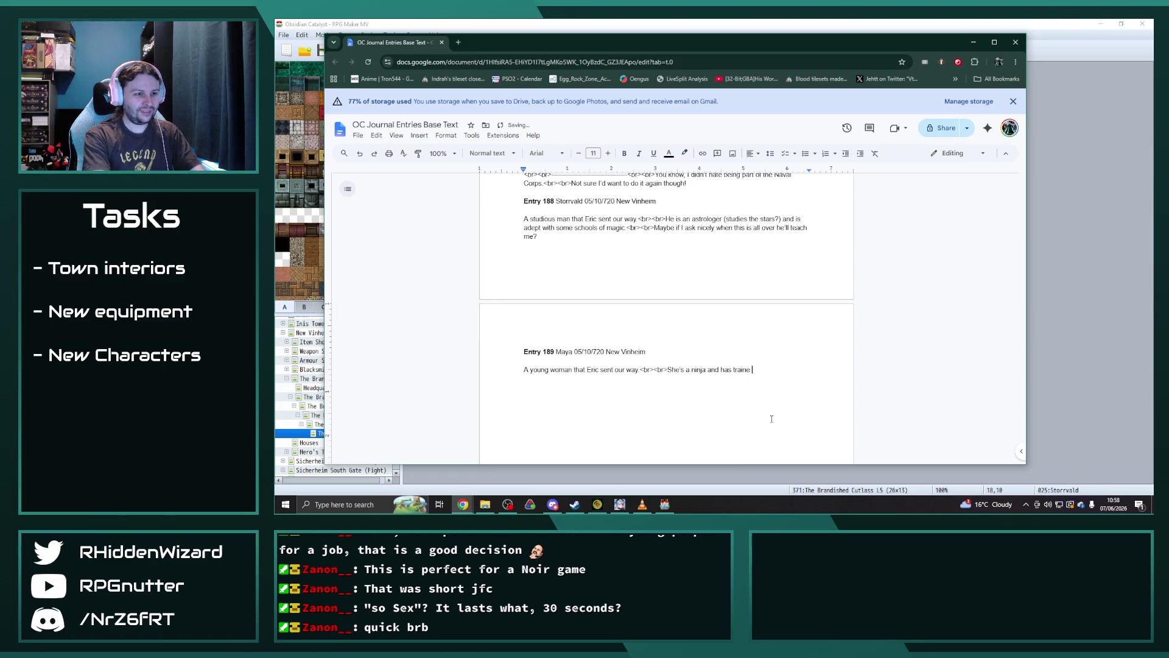
text(d specificall)
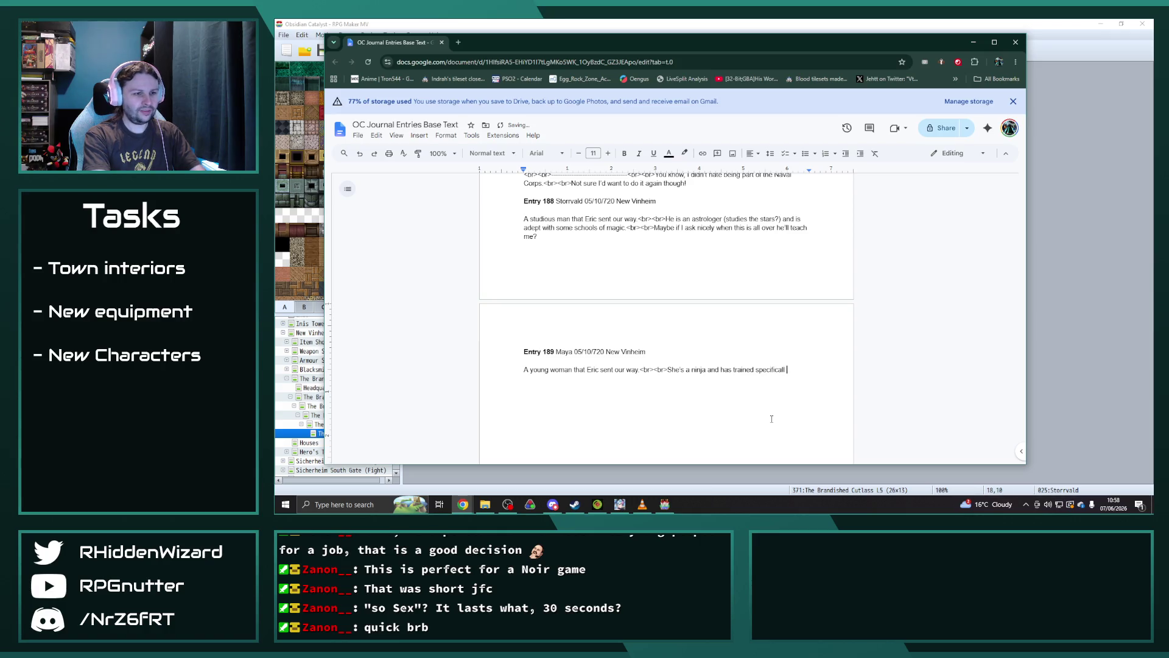
text(y in the w)
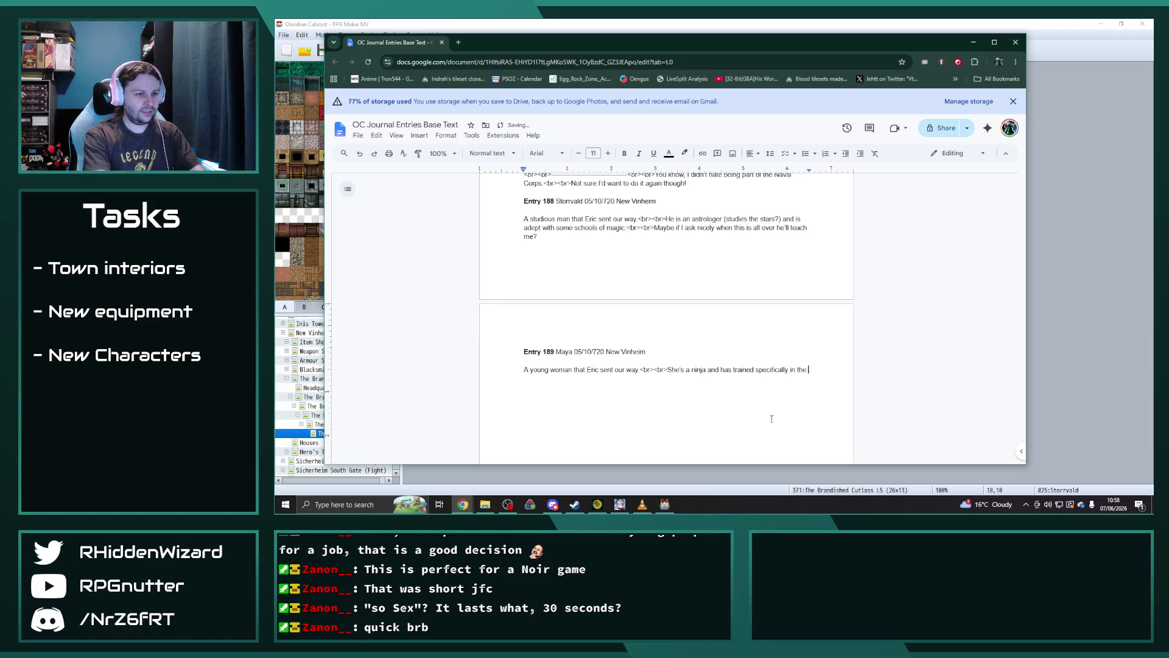
text(ays of water magi)
text(c. )
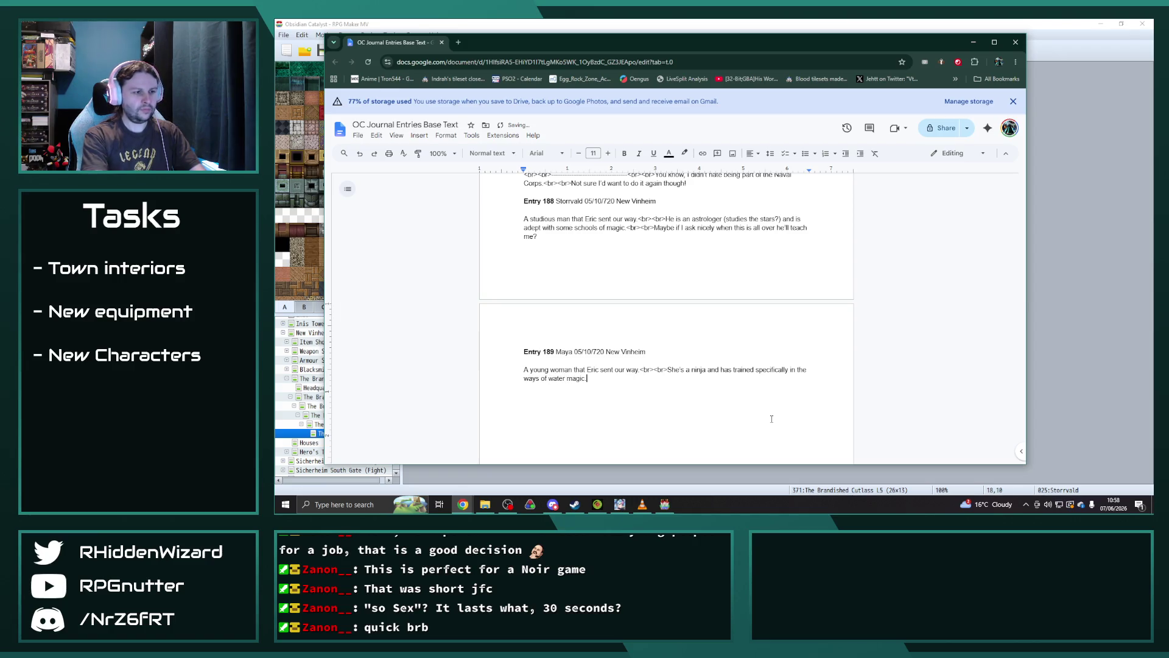
text(<br><br>Seems like an )
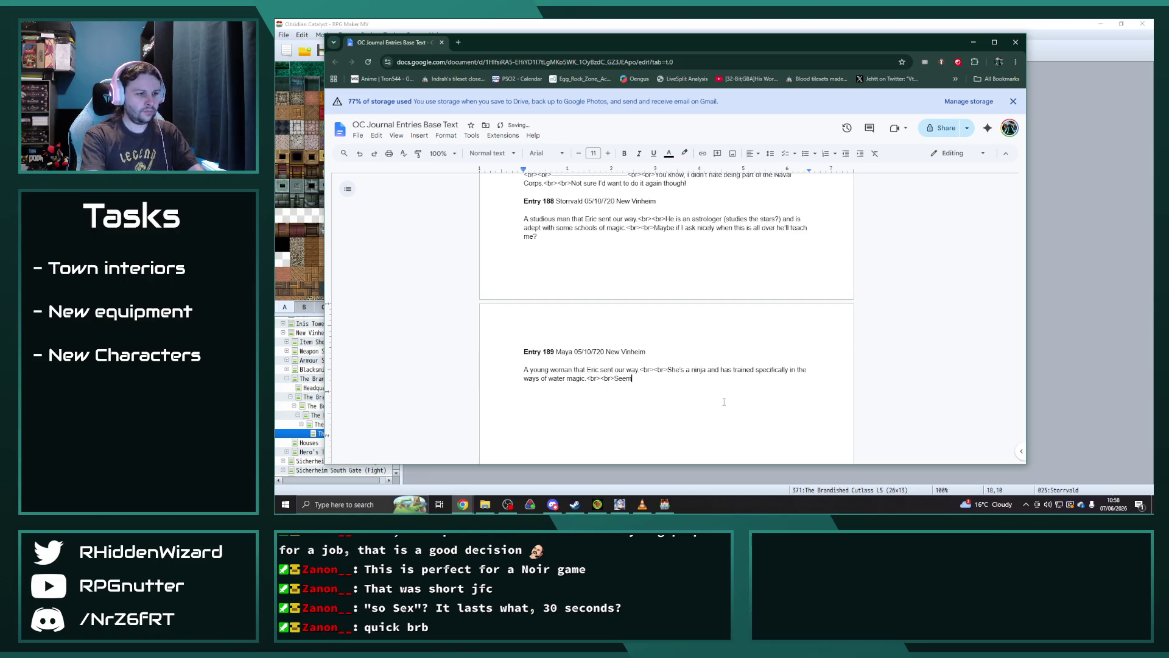
text(unus)
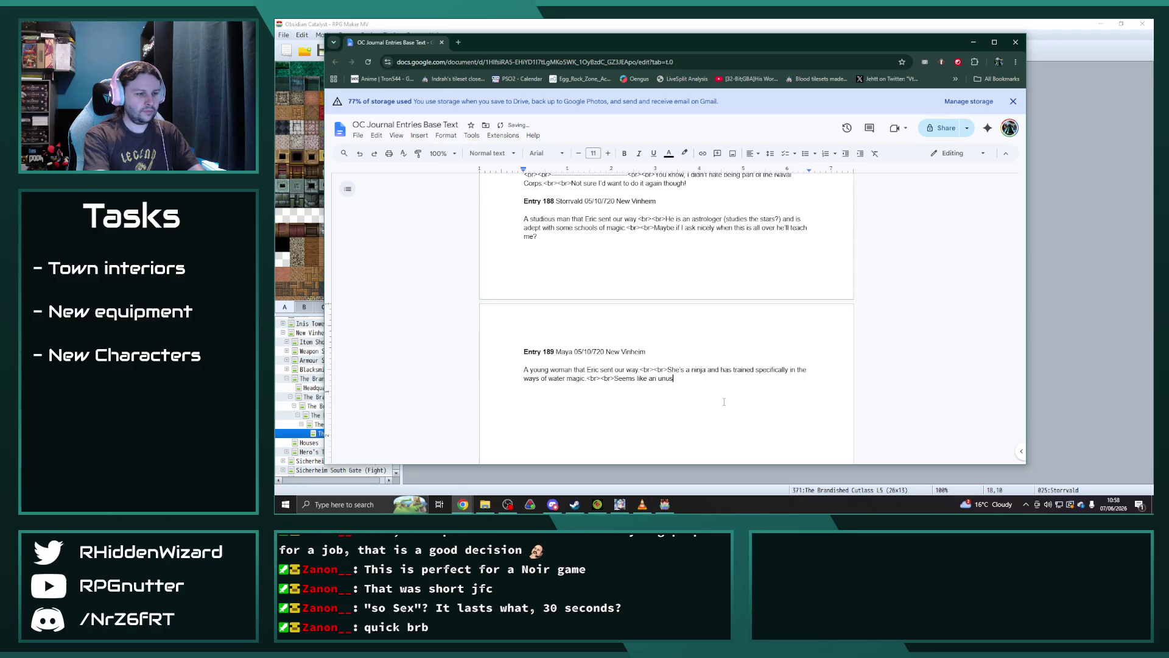
text(ual choice!)
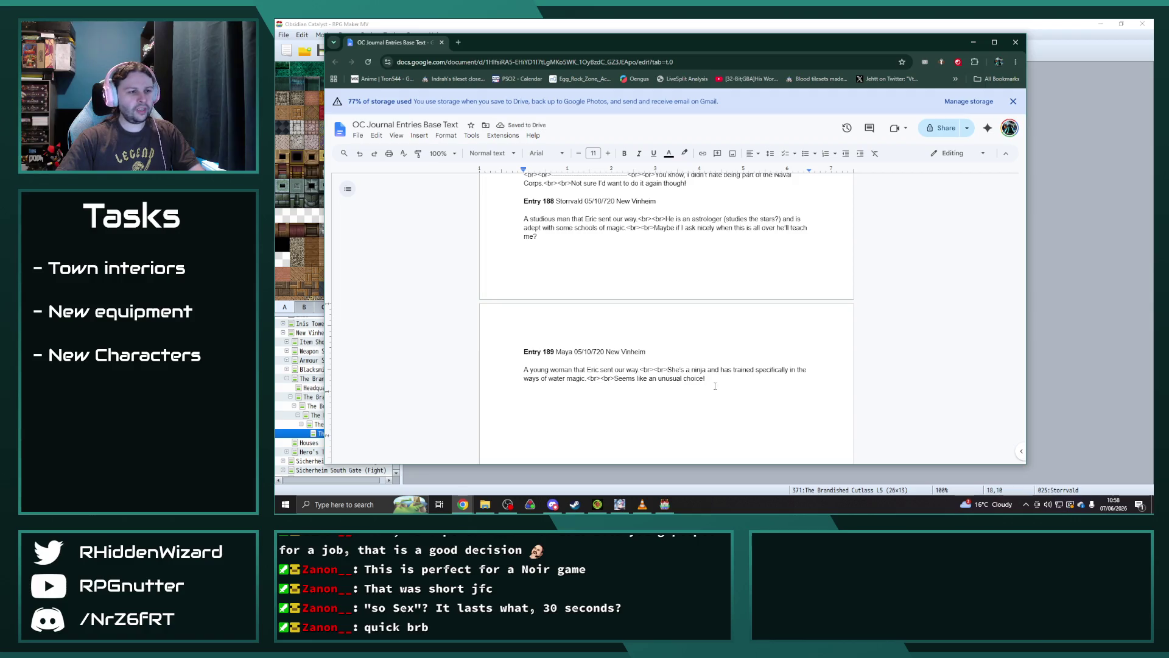
key(ctrl+shift+Up)
key(ctrl+shift+Up)
click(718, 380)
- Paste a duplicate of the entry below and retitle it Entry 190 for Raymond
text(Entry 189 Maya 05/10/720 New Vinheim  A young woman that Eric sent our way.<br><br>She's a ninja and has trained specifically in the ways of water magic.<br><br>Seems like an unusual choice!)
double_click(549, 396)
text(190)
double_click(563, 396)
text(Raymond)
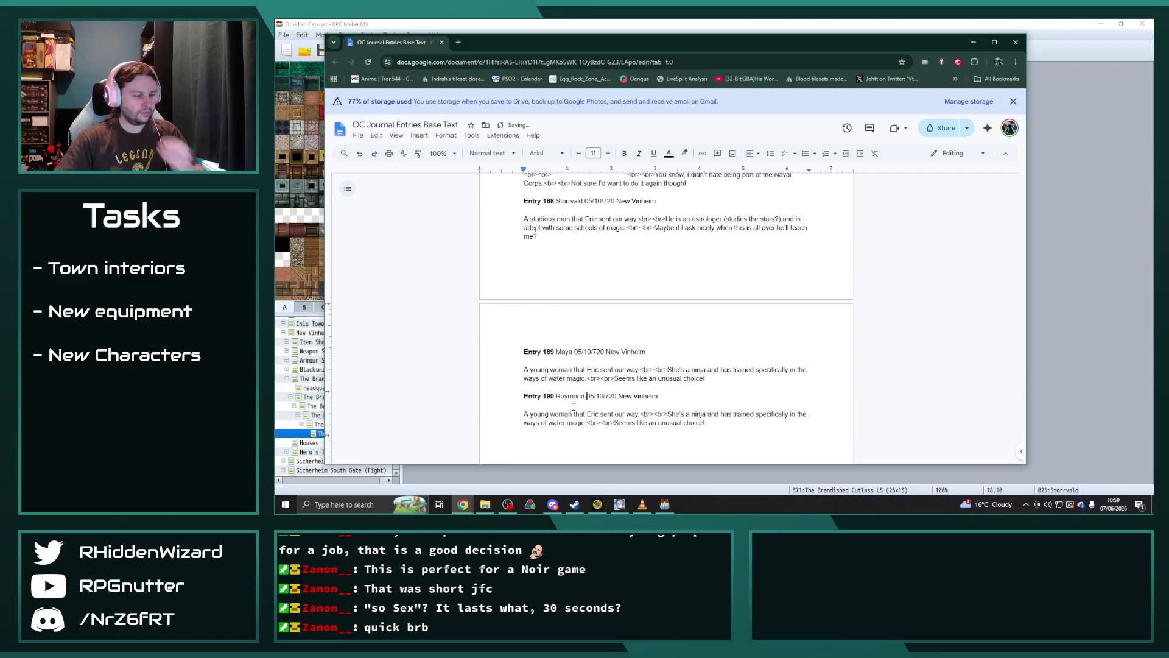
- Rewrite the description: a curt man, an elite Sicherheim Army soldier who defected
drag(585, 414, 531, 414)
text(curt man)
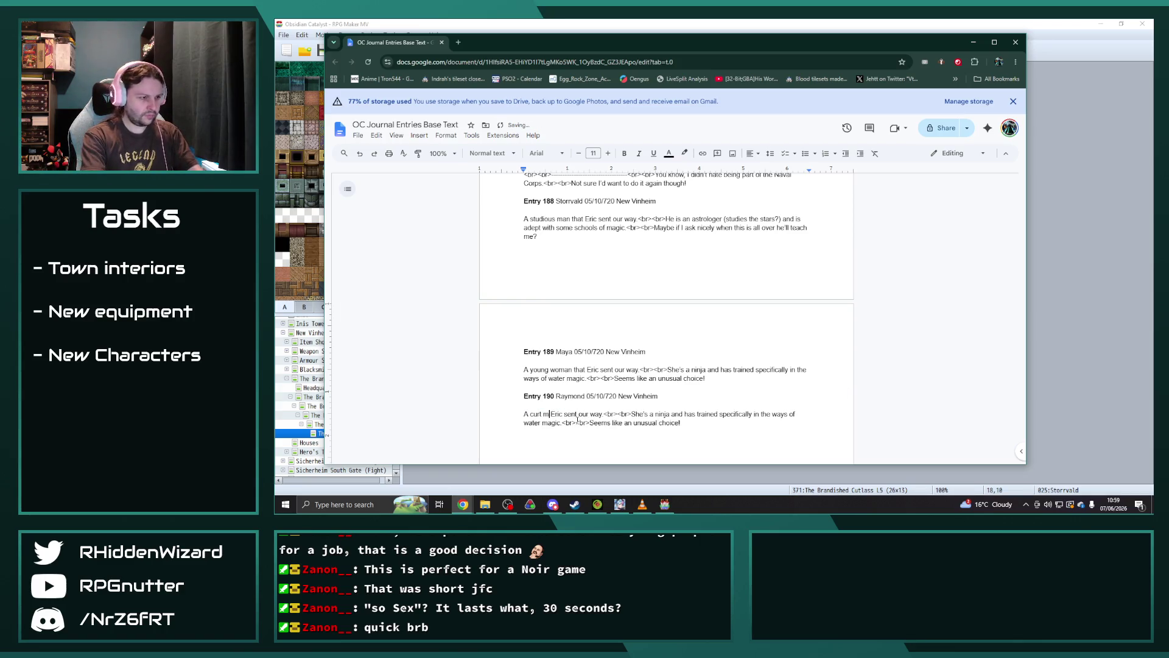
mouse_move(682, 422)
mouse_down()
mouse_move(524, 411)
mouse_move(640, 413)
mouse_up()
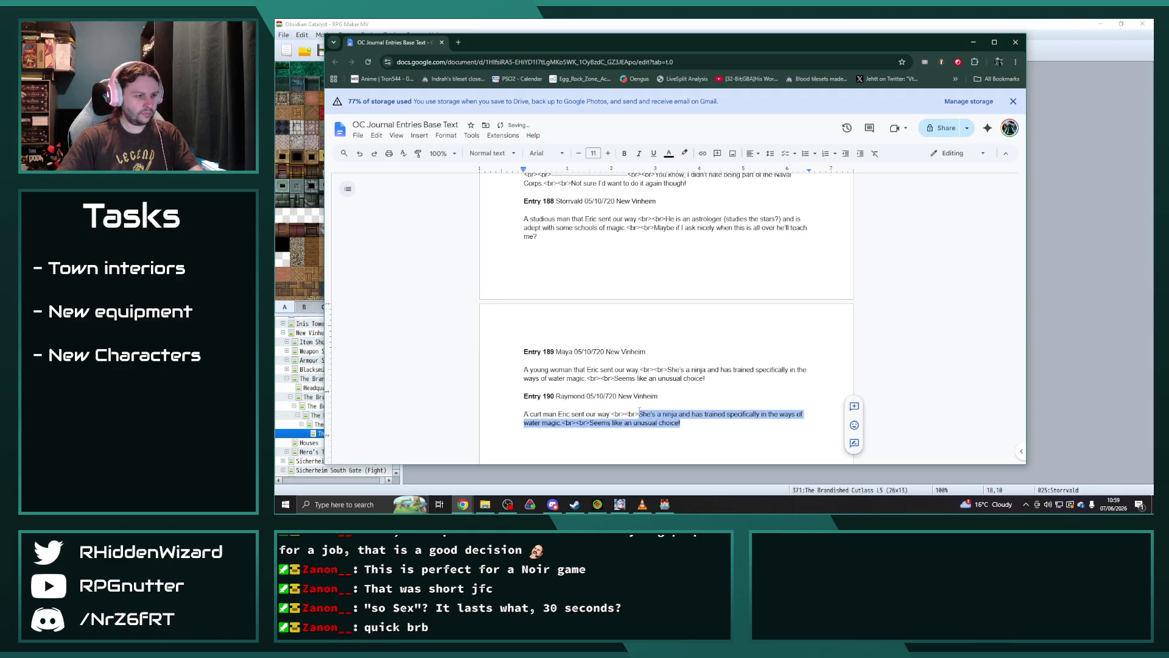
text(He was a)
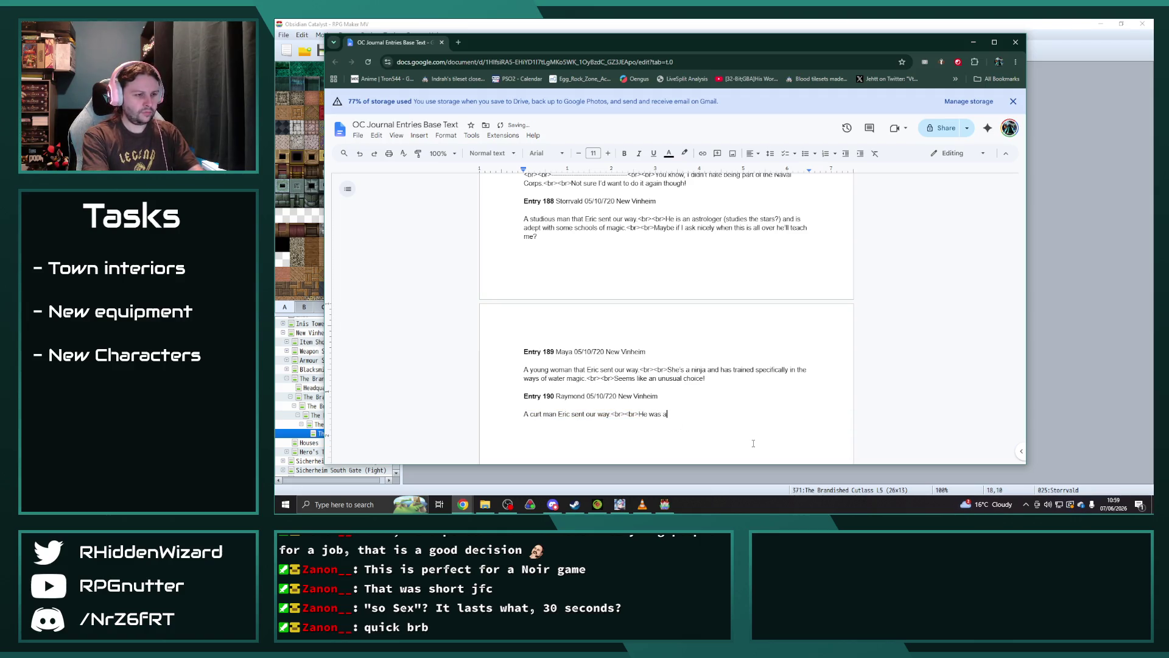
text(n elite soldier in t)
text(he Sicher)
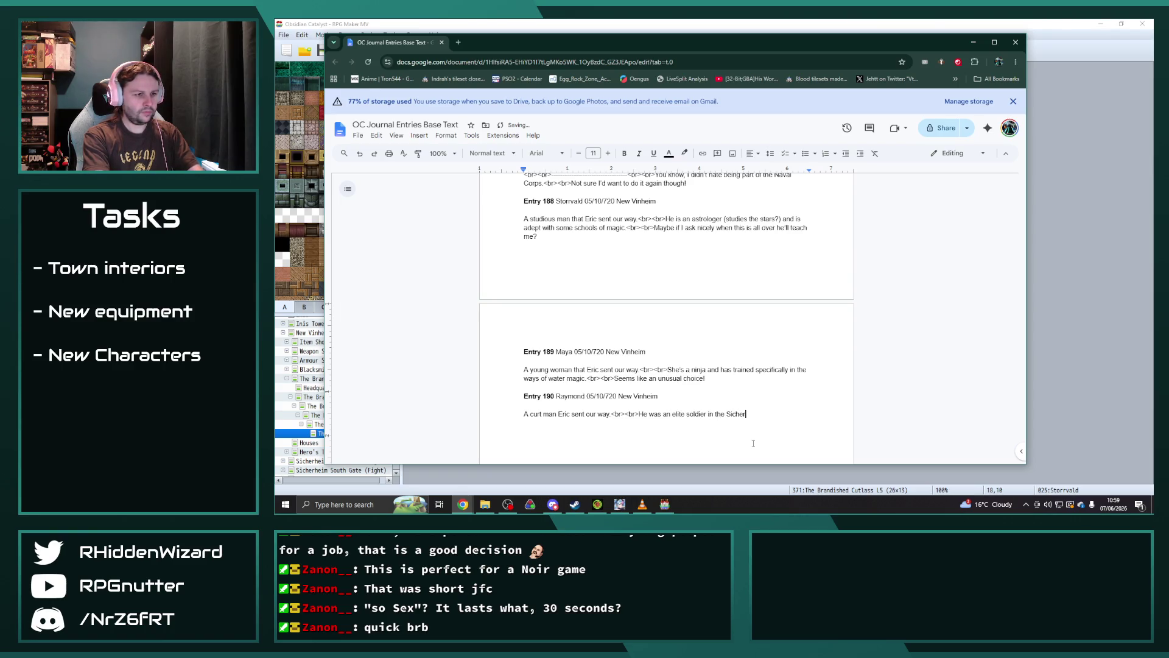
text(heim Army but has del)
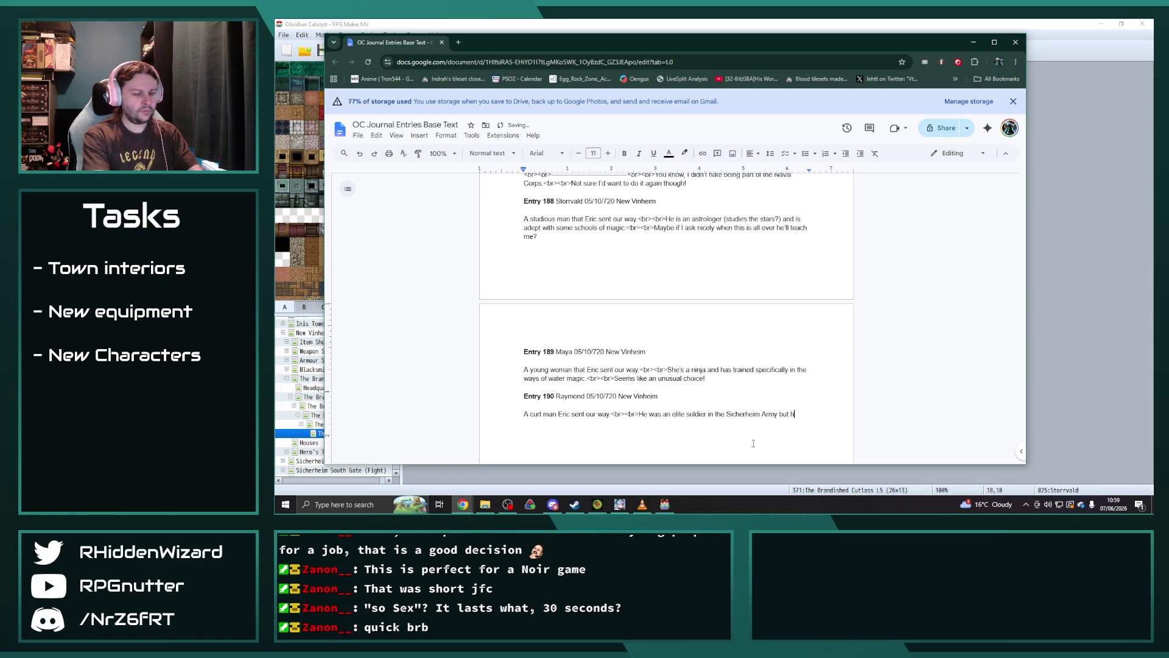
key(BackSpace)
text(fected to our)
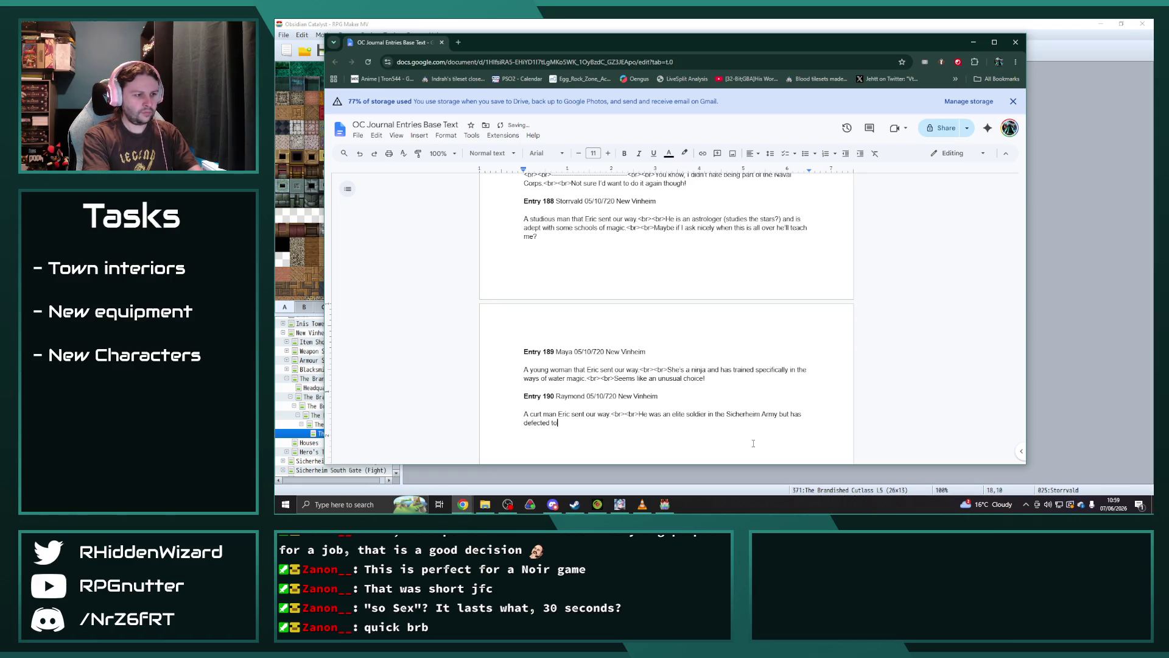